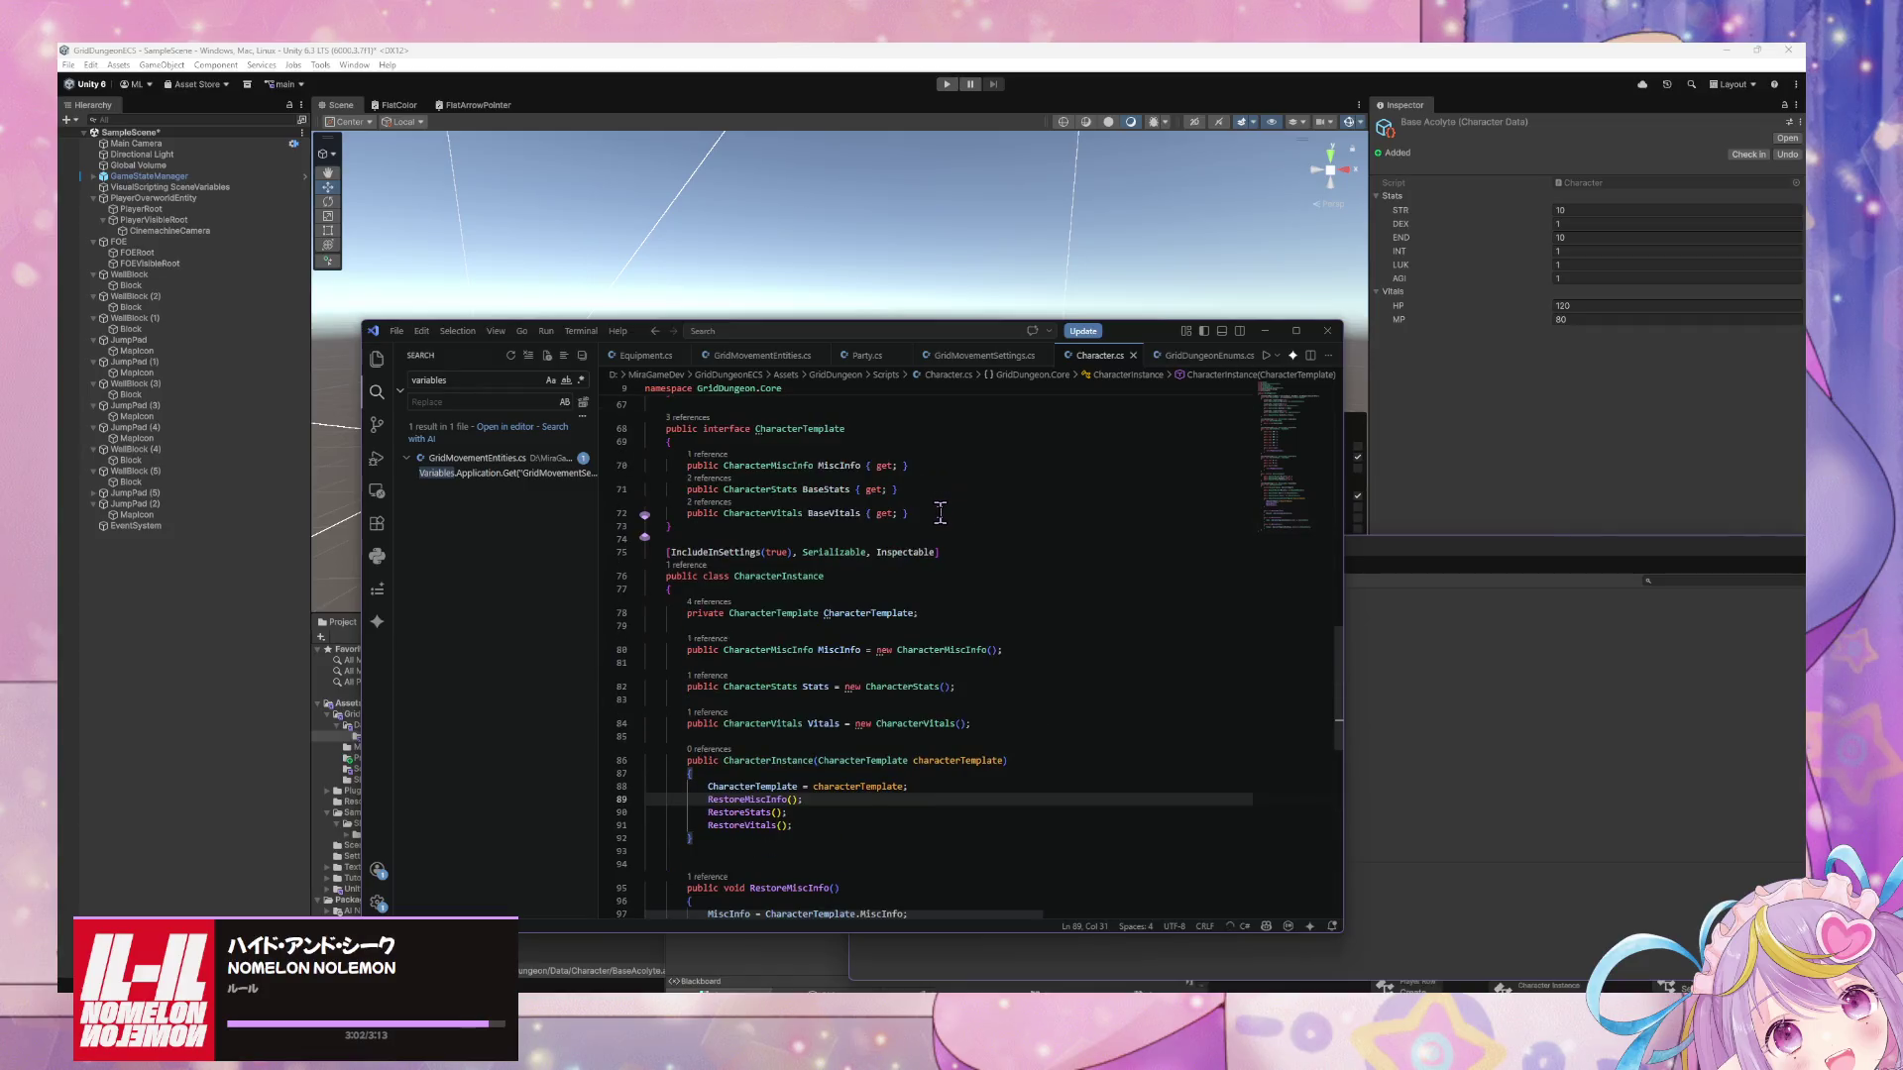
Default CharacterName to "UNKNOWN" in Character.cs, and let Unity recompile the scripts.
scroll(939, 508, up, 3)
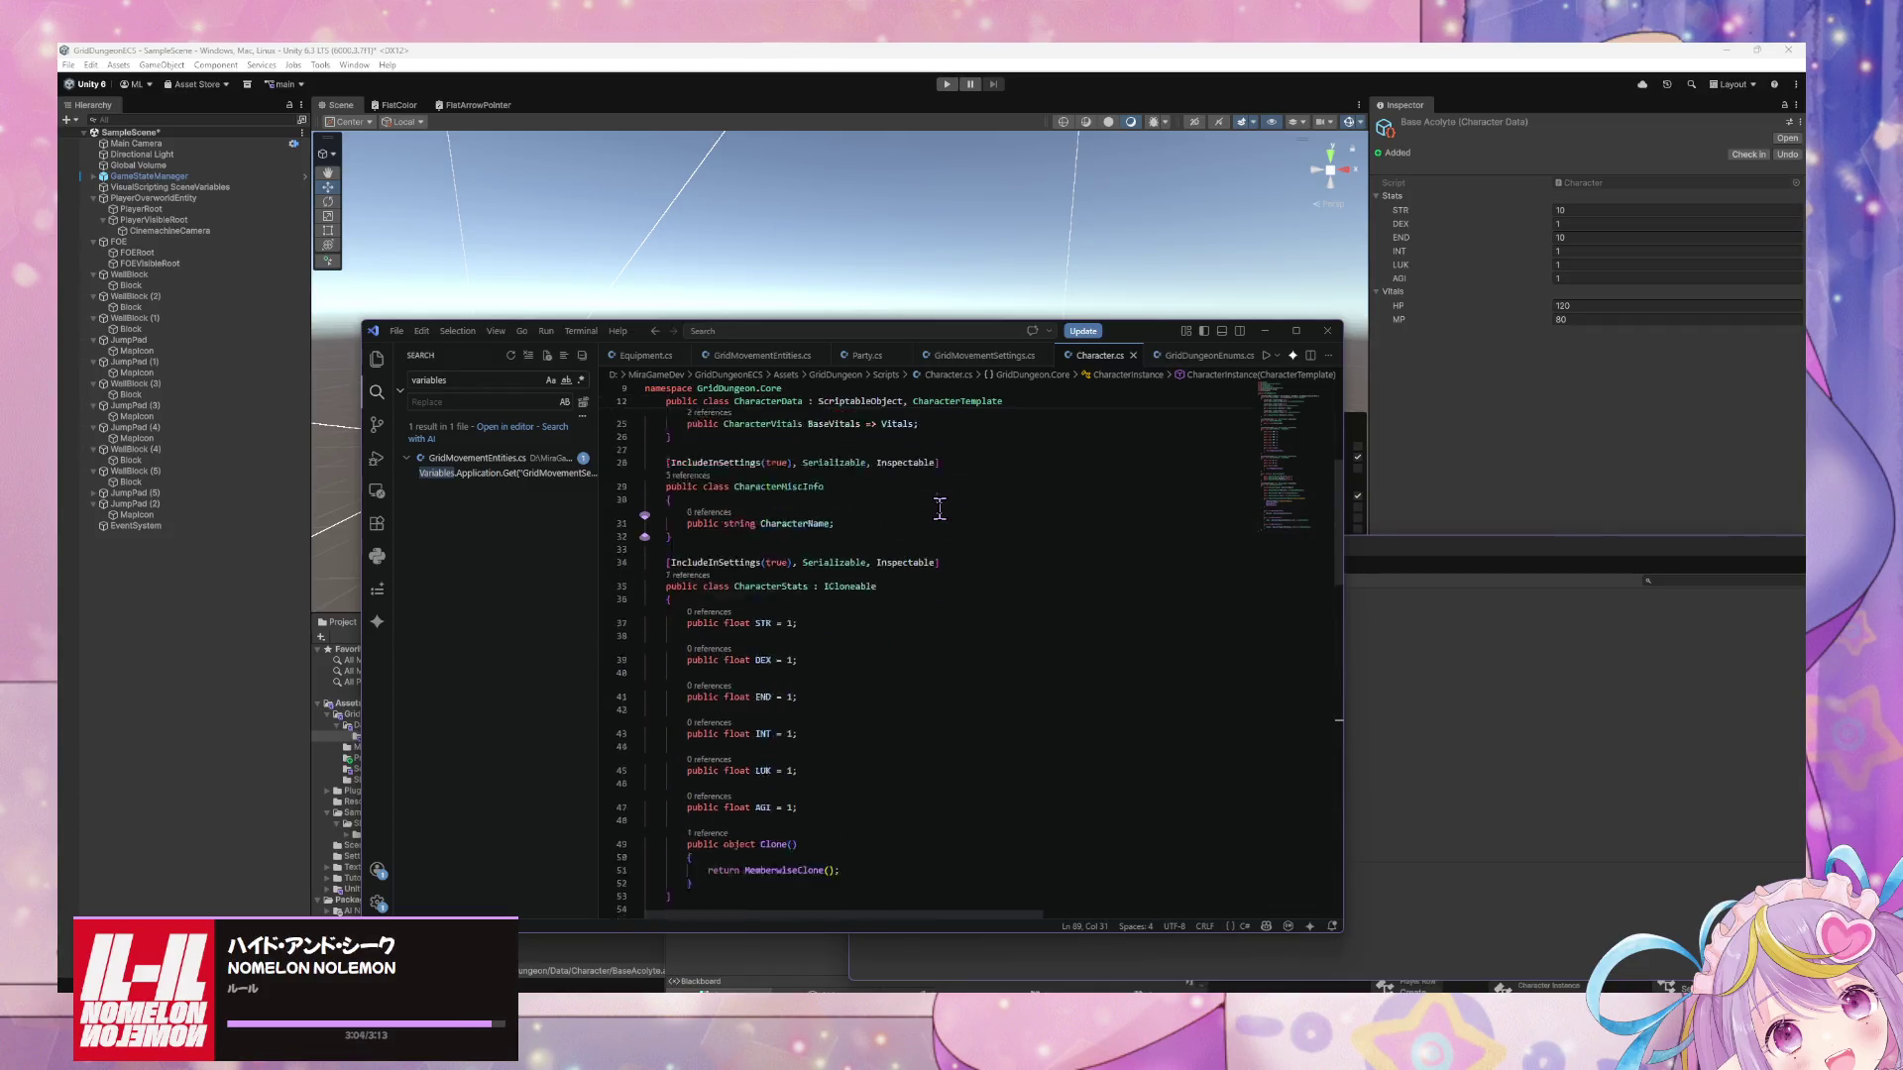
scroll(941, 509, up, 5)
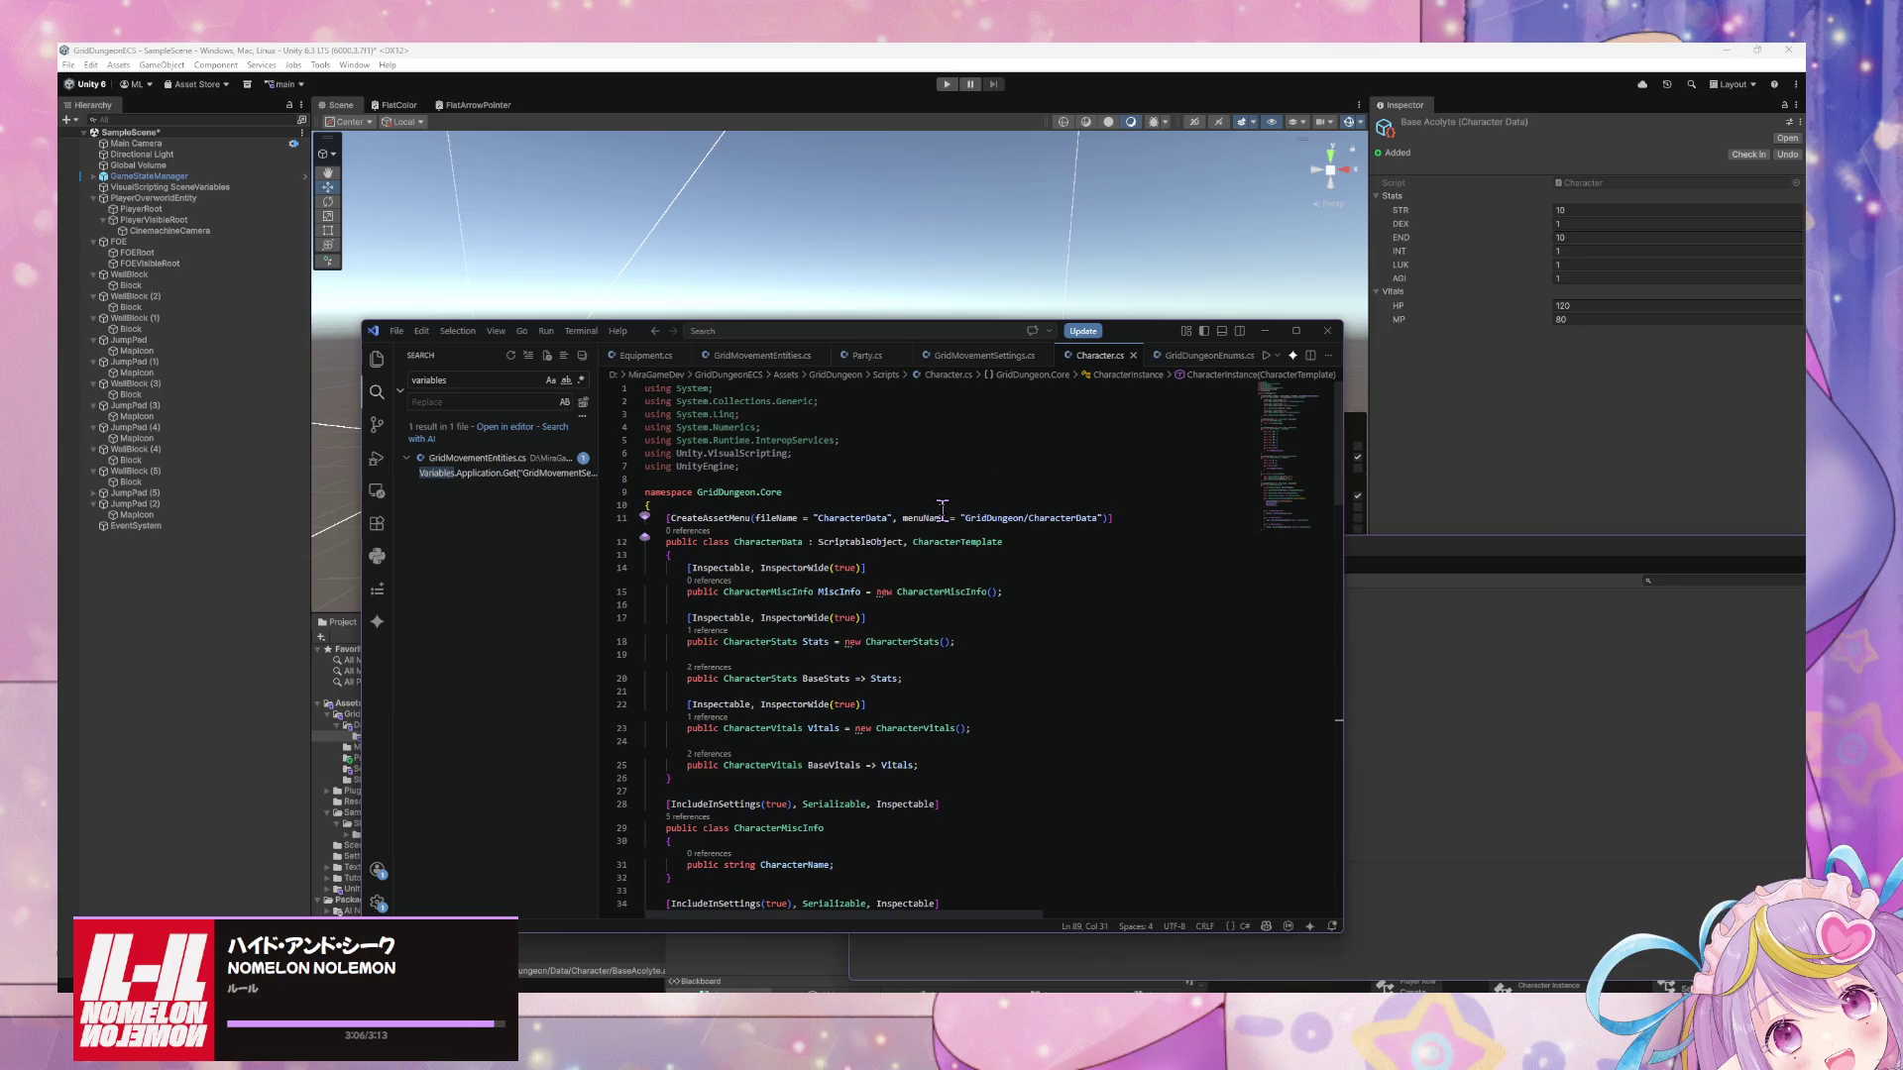
scroll(943, 509, down, 7)
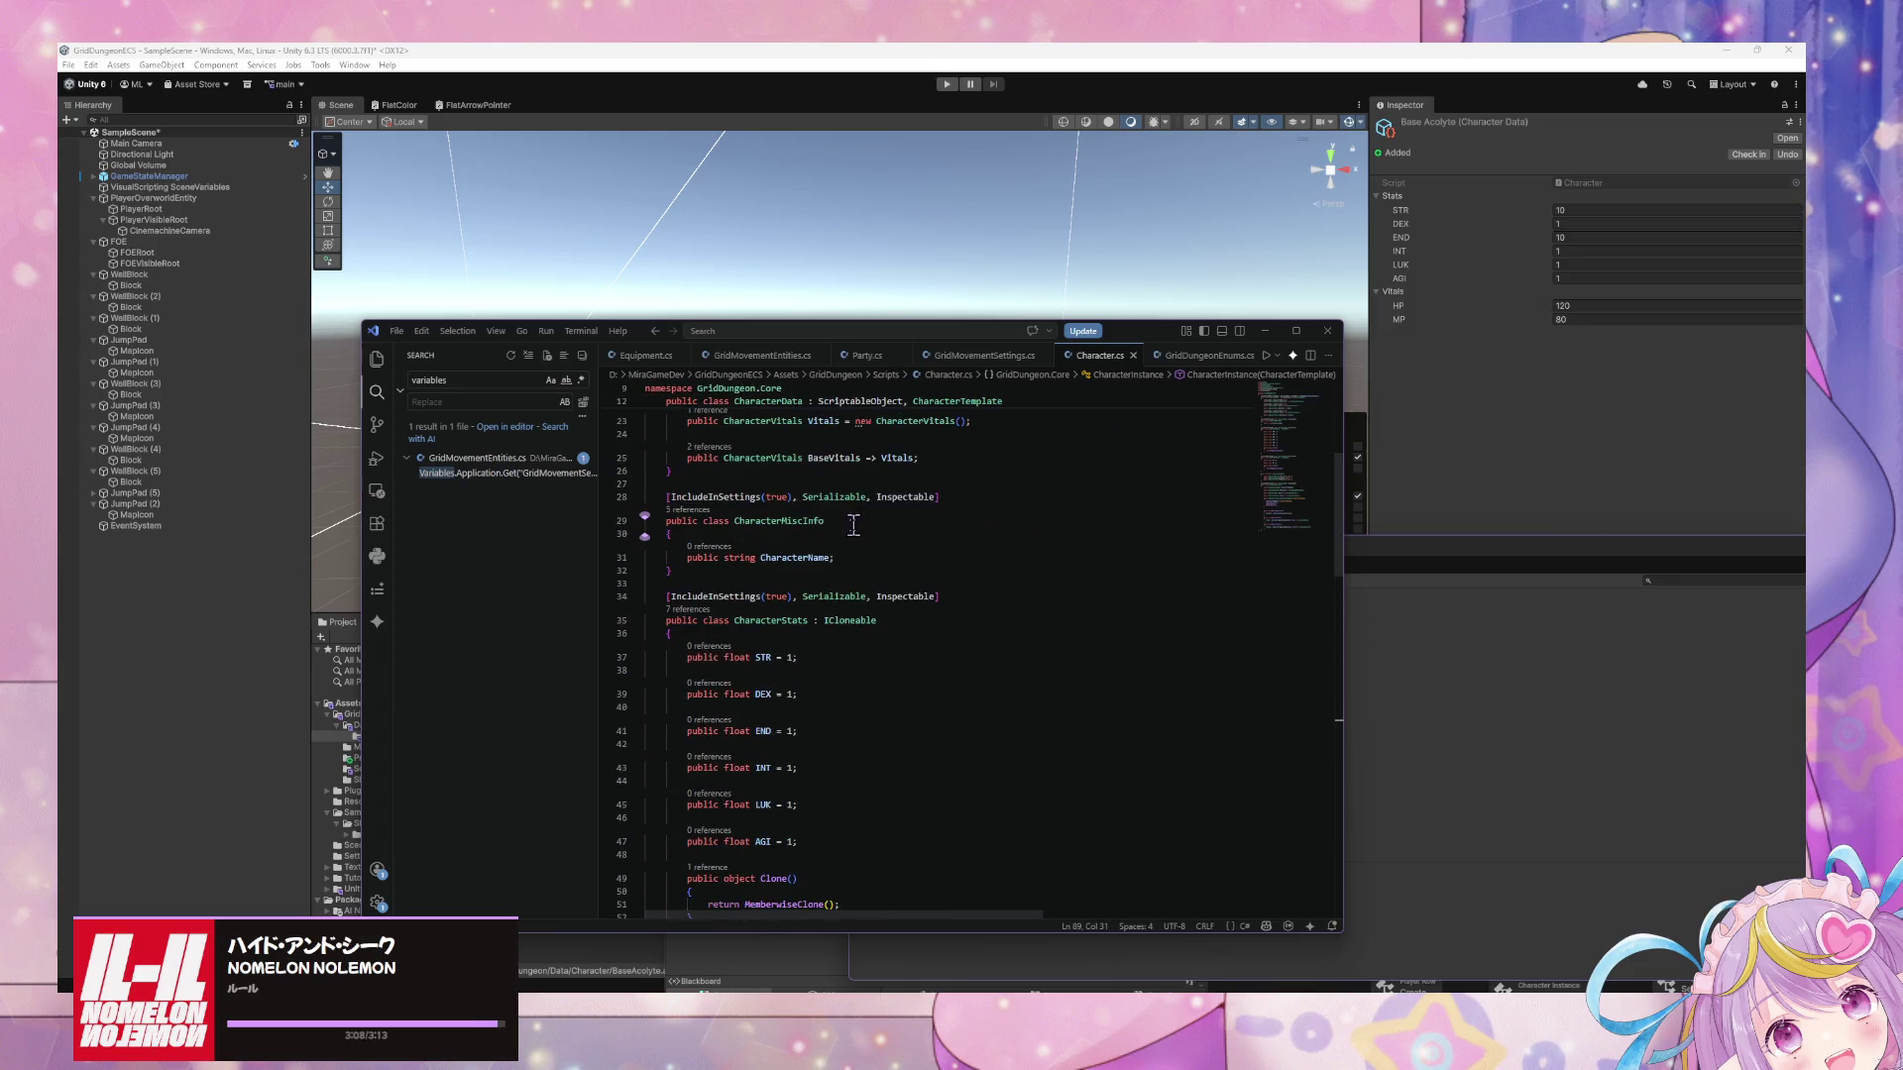
drag(843, 536, 847, 558)
click(834, 558)
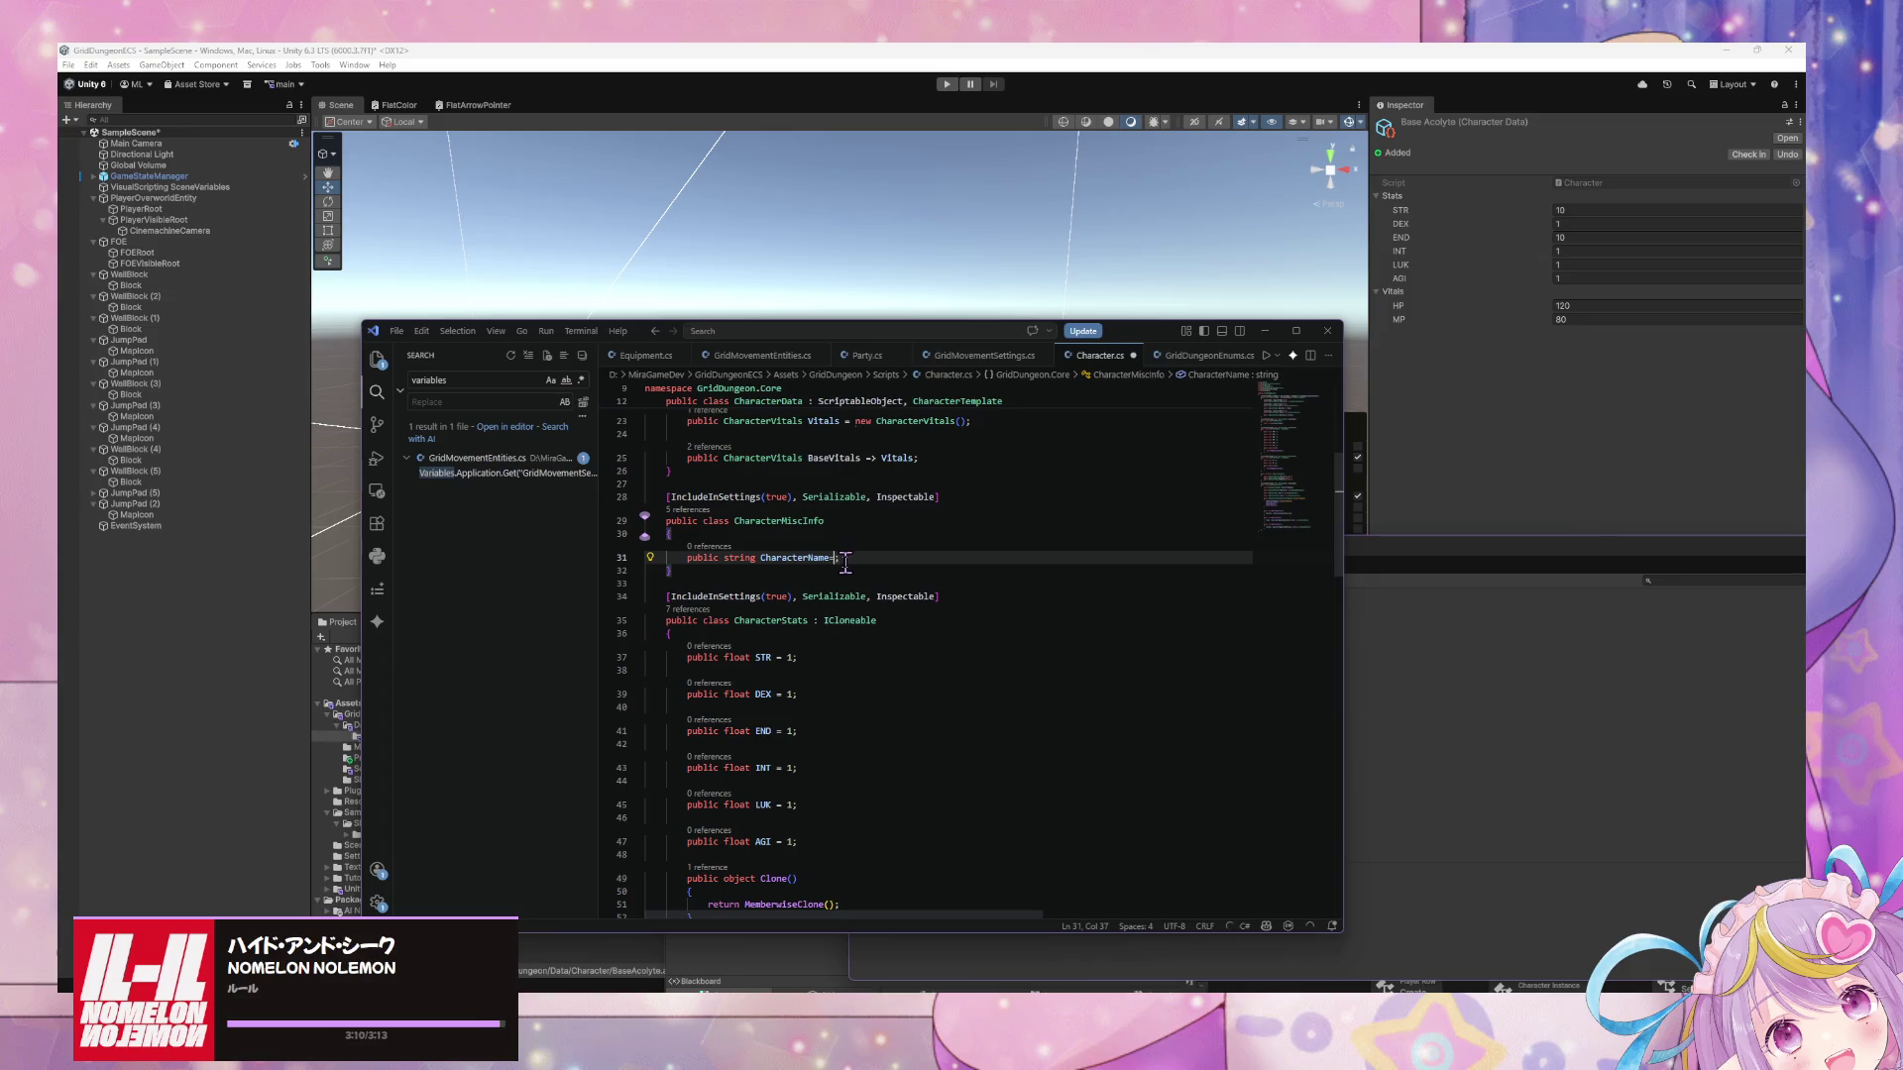
text(= "UNKN)
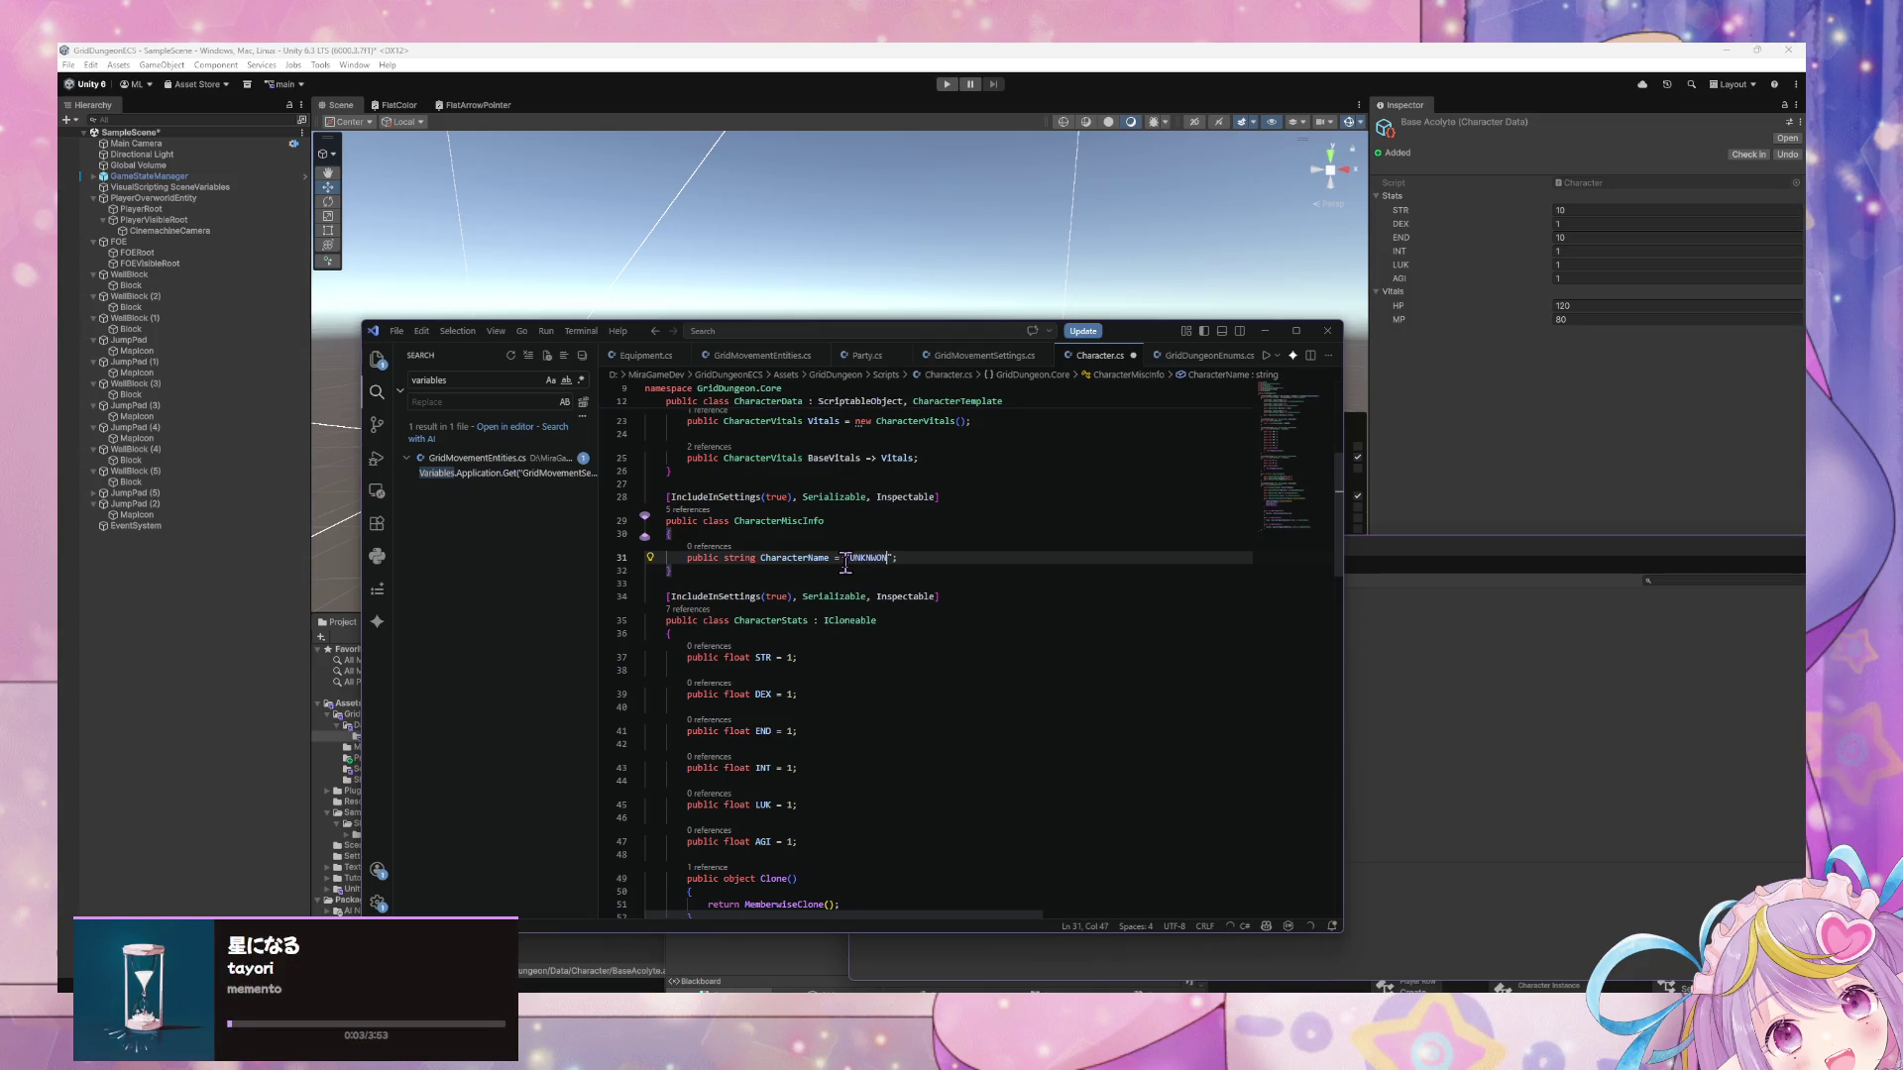
key(BackSpace)
click(1425, 483)
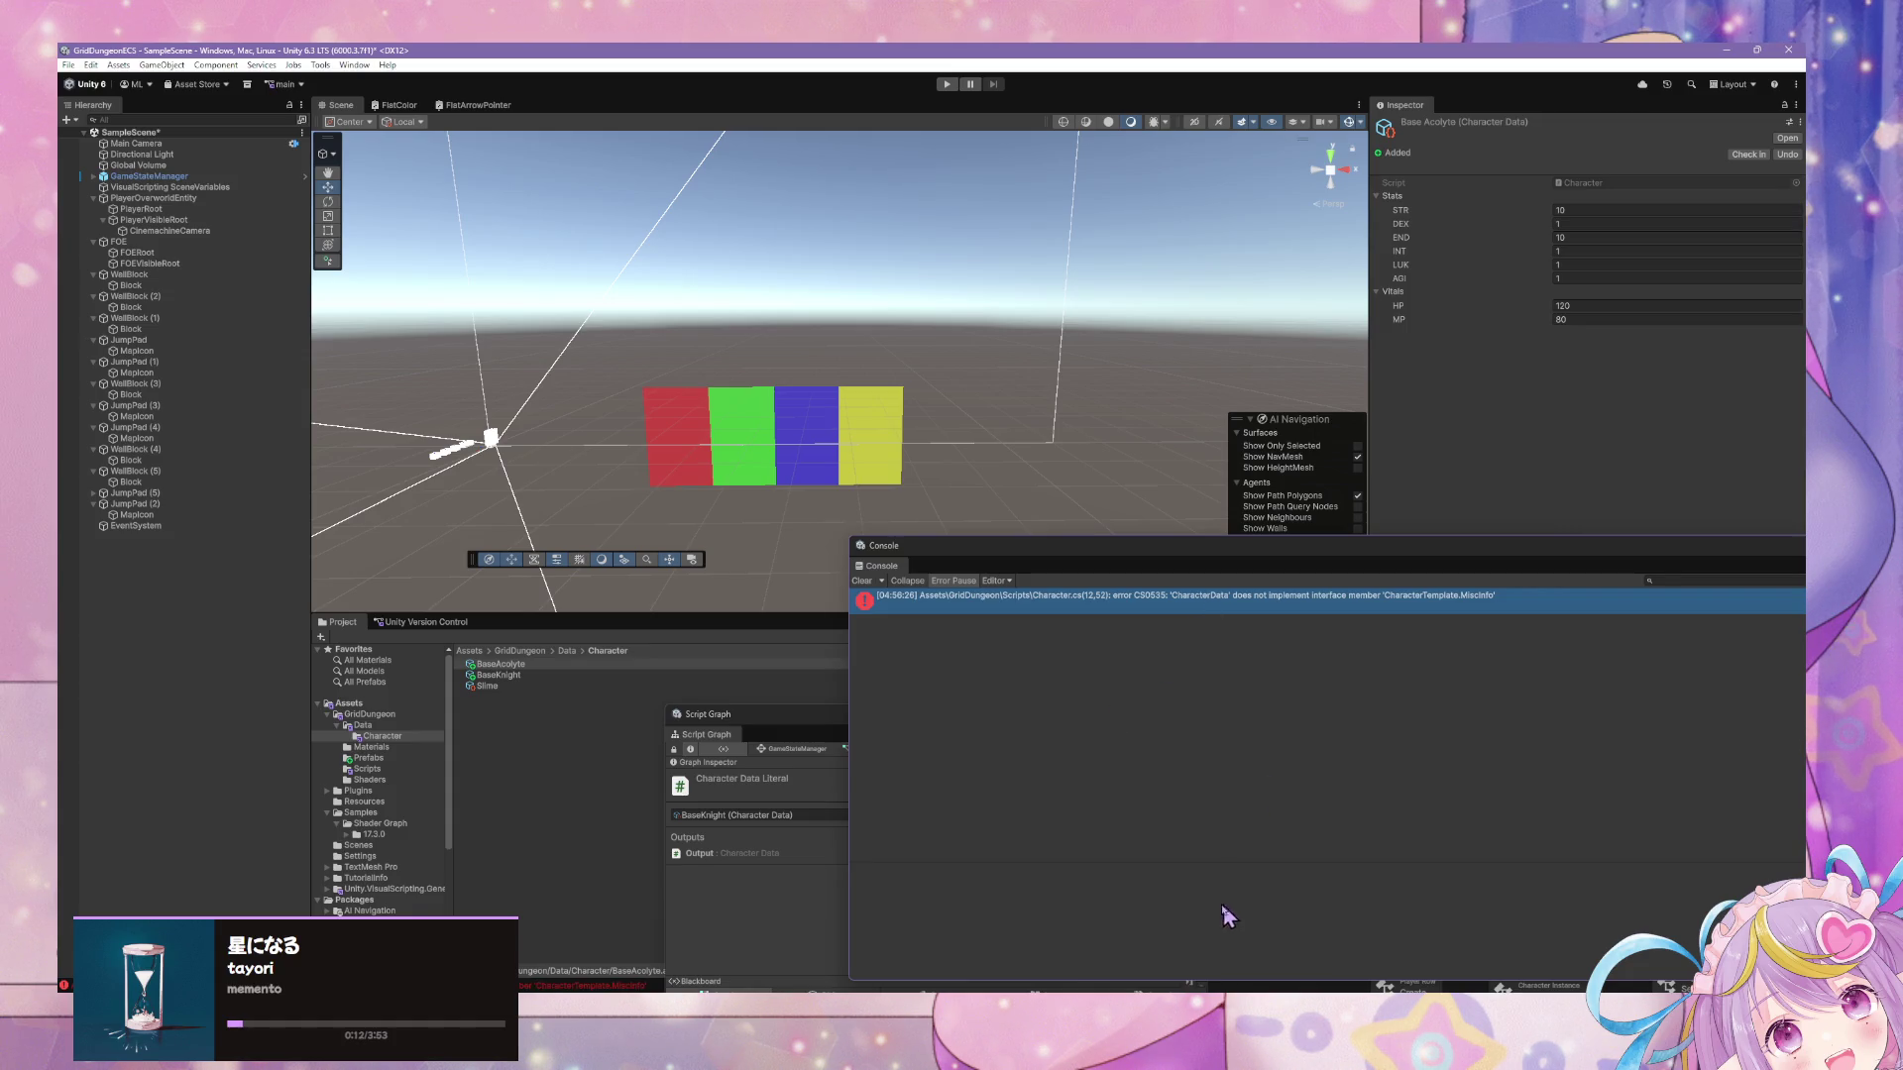
click(1196, 984)
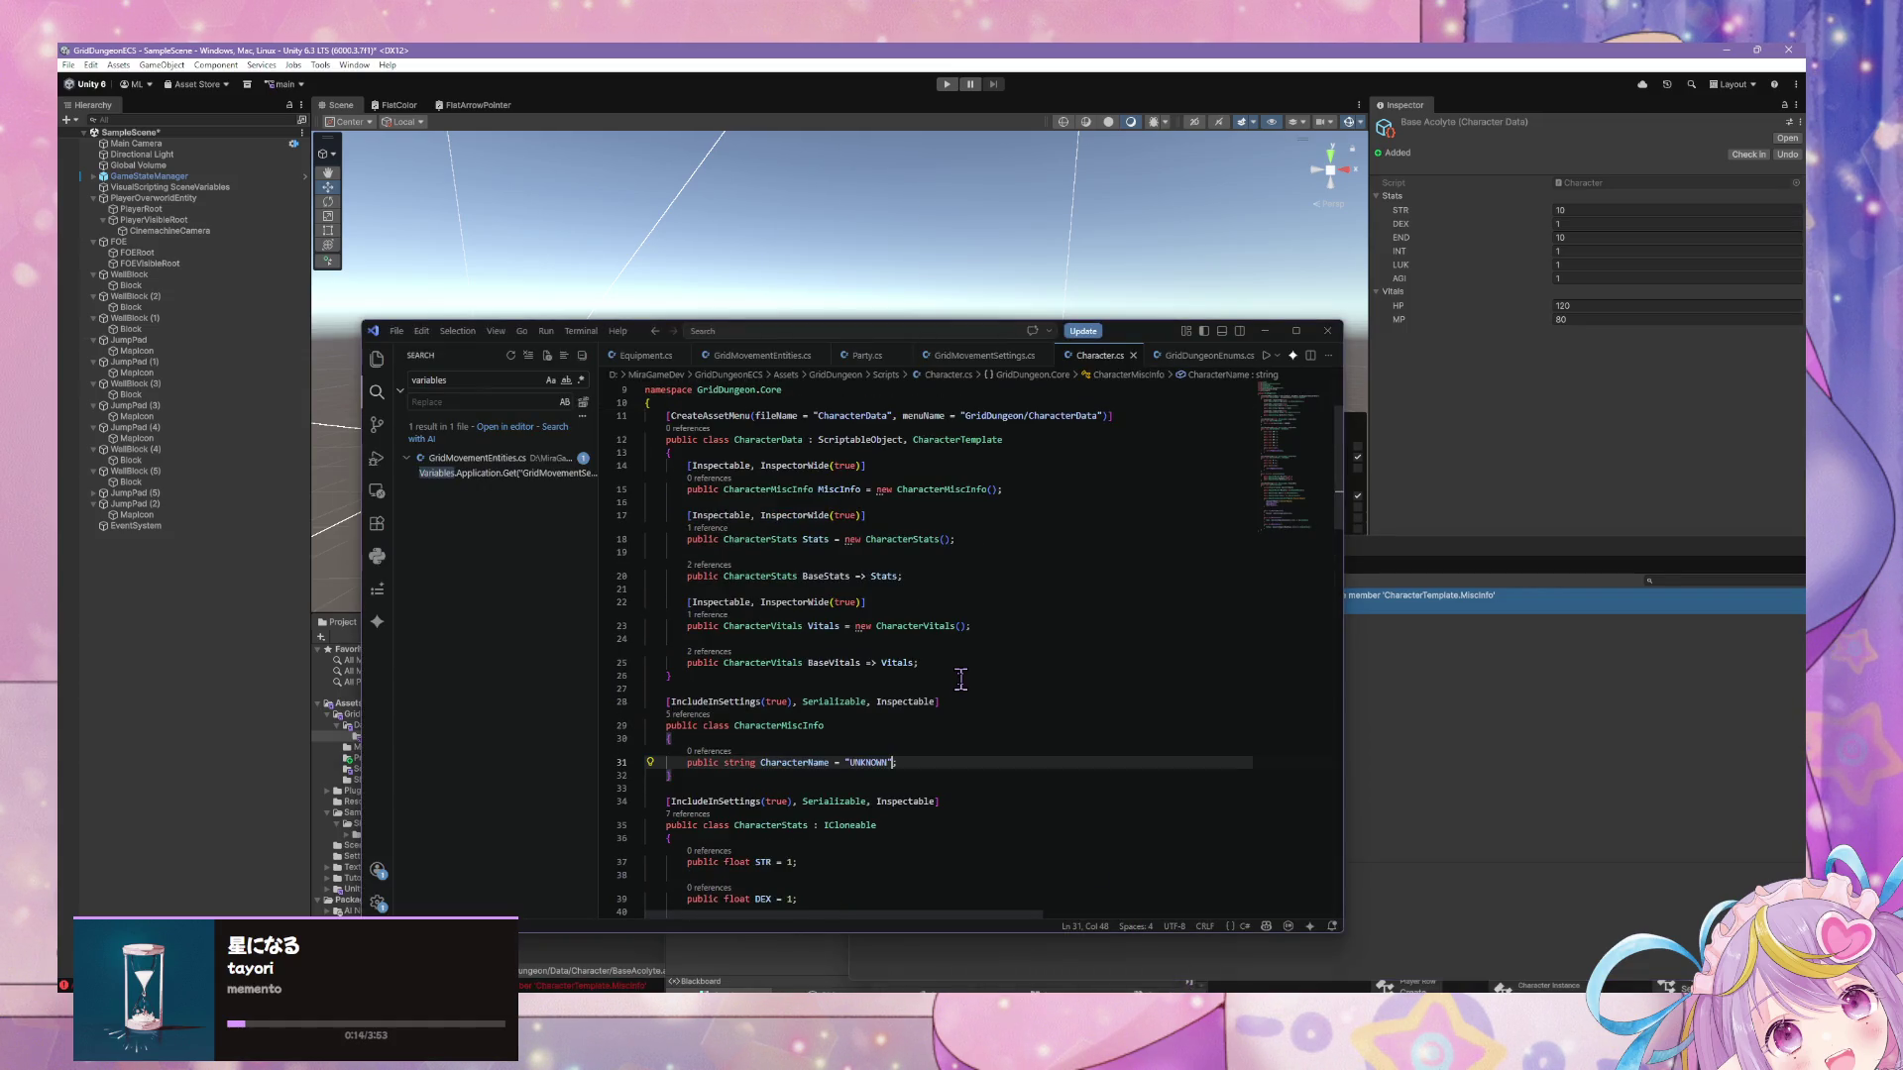
Add a public CharacterMiscInfo property below the MiscInfo field in CharacterData.
scroll(960, 677, up, 1)
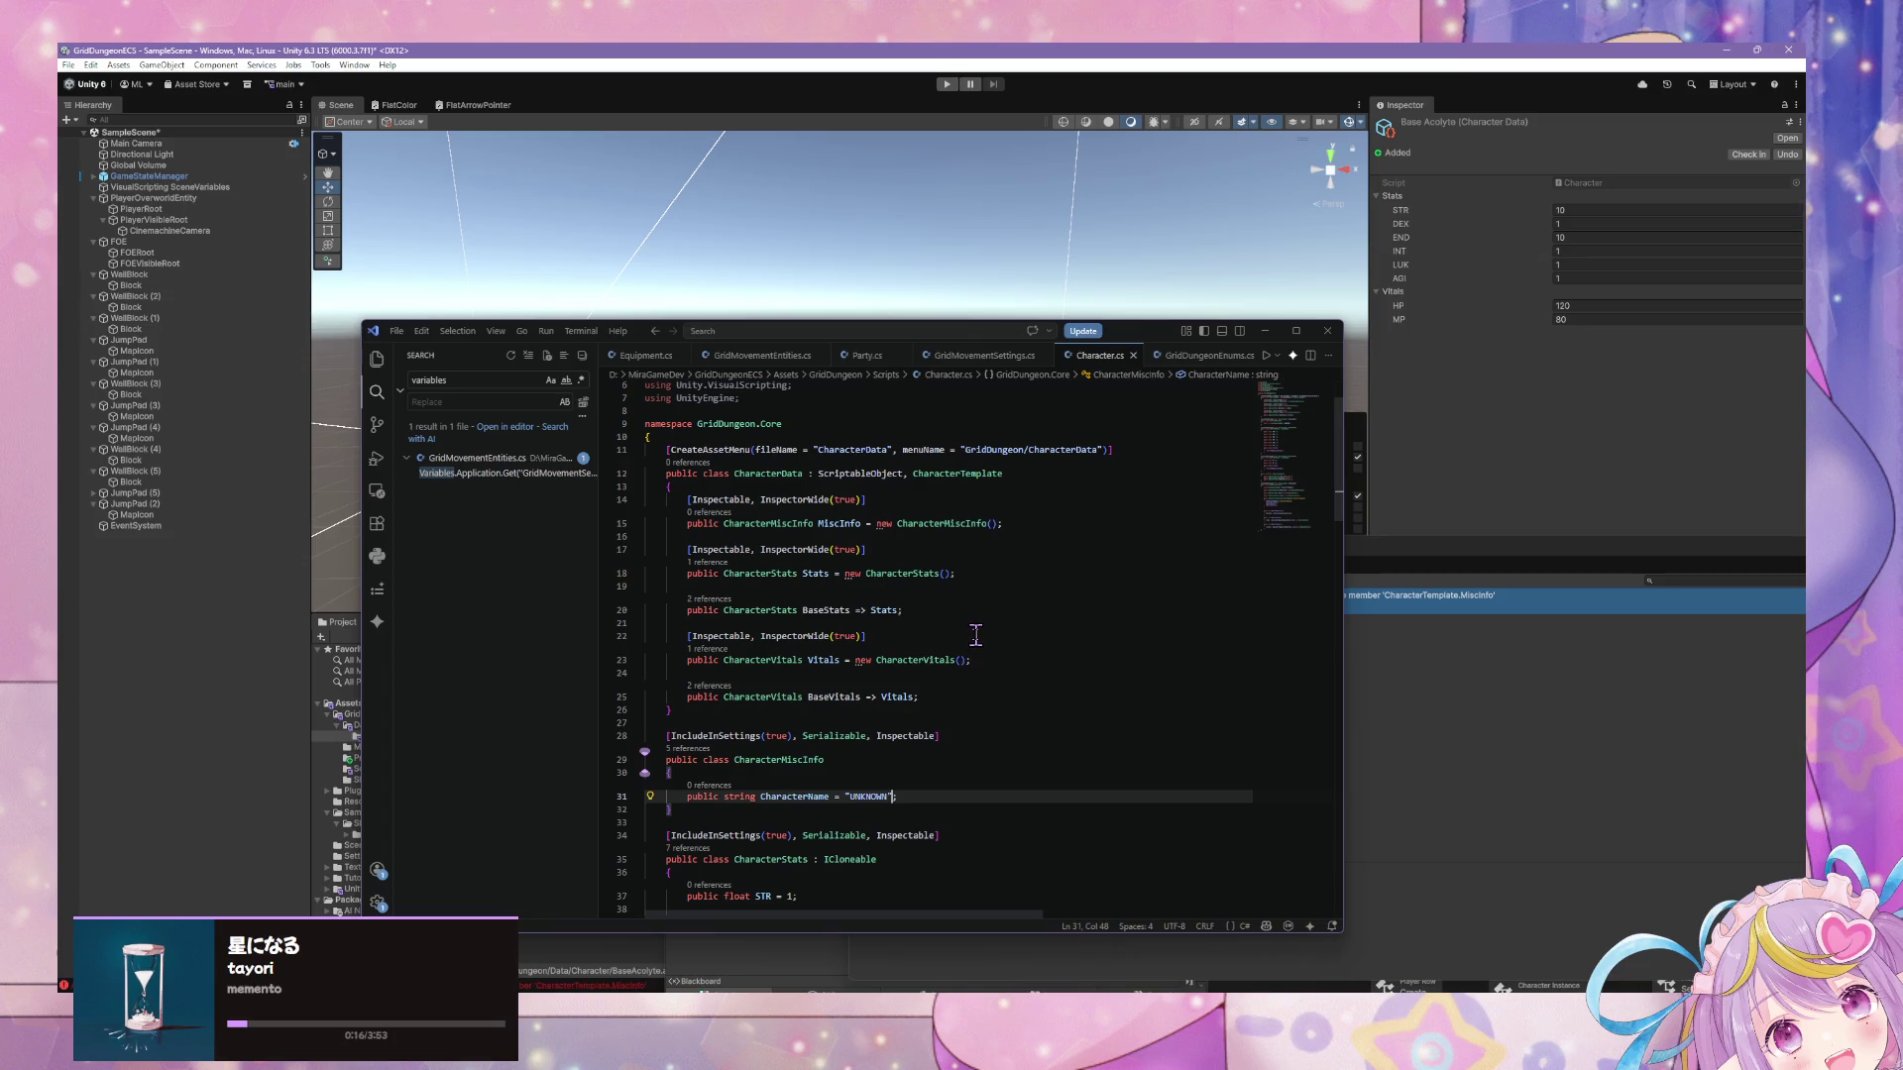
click(1016, 523)
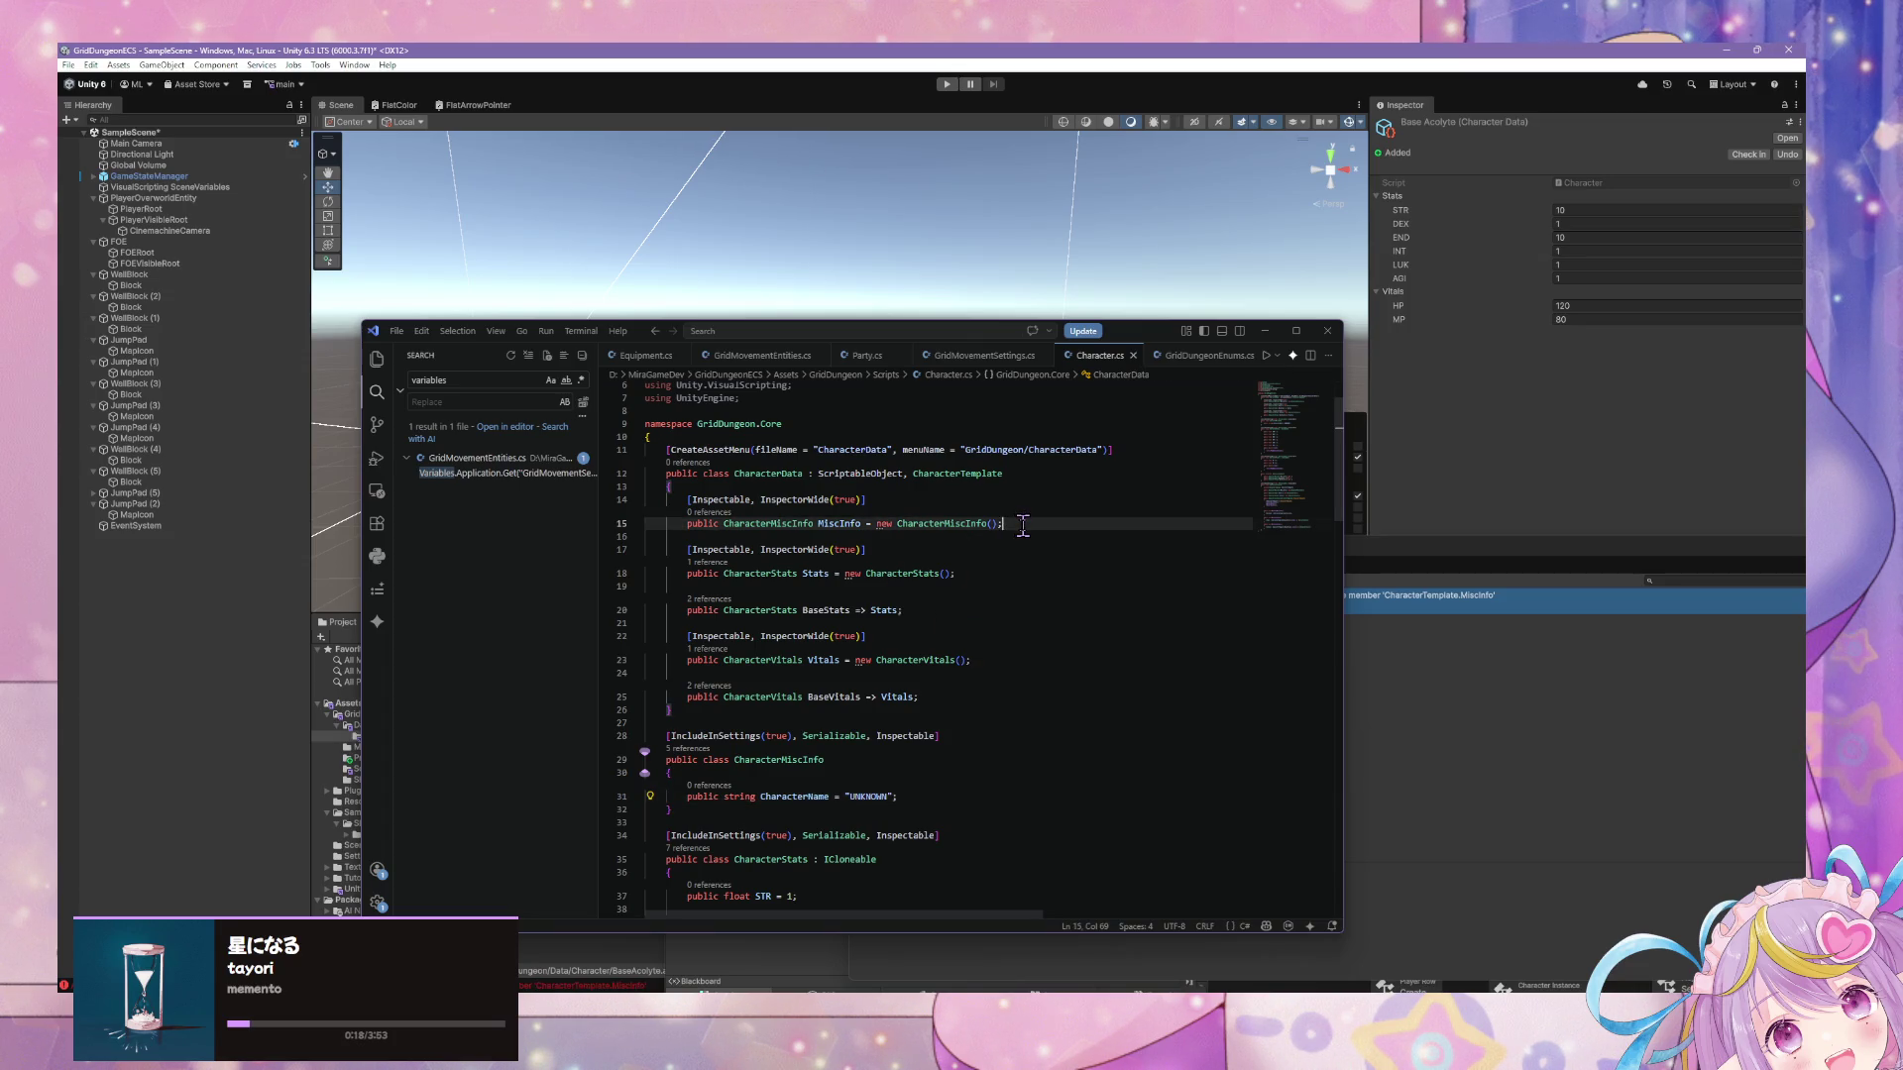
key(Return)
text(public )
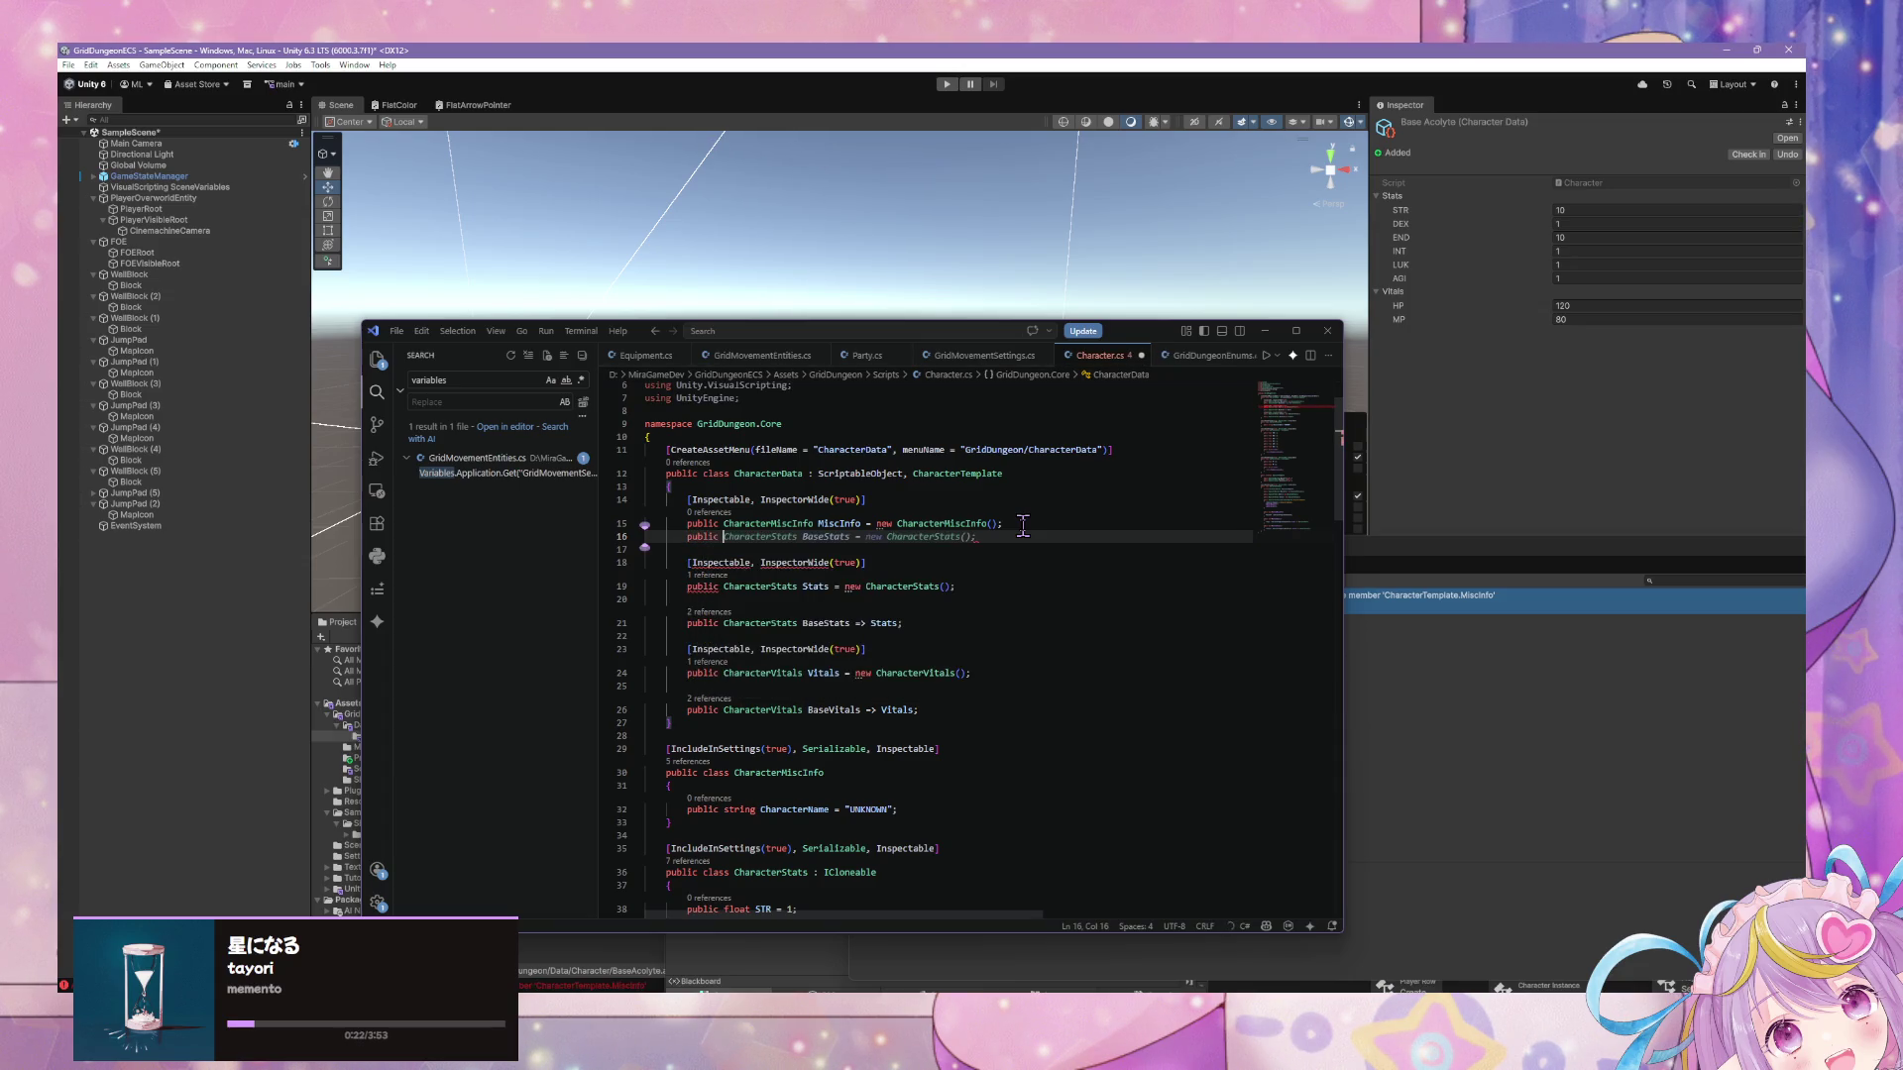
text(Character)
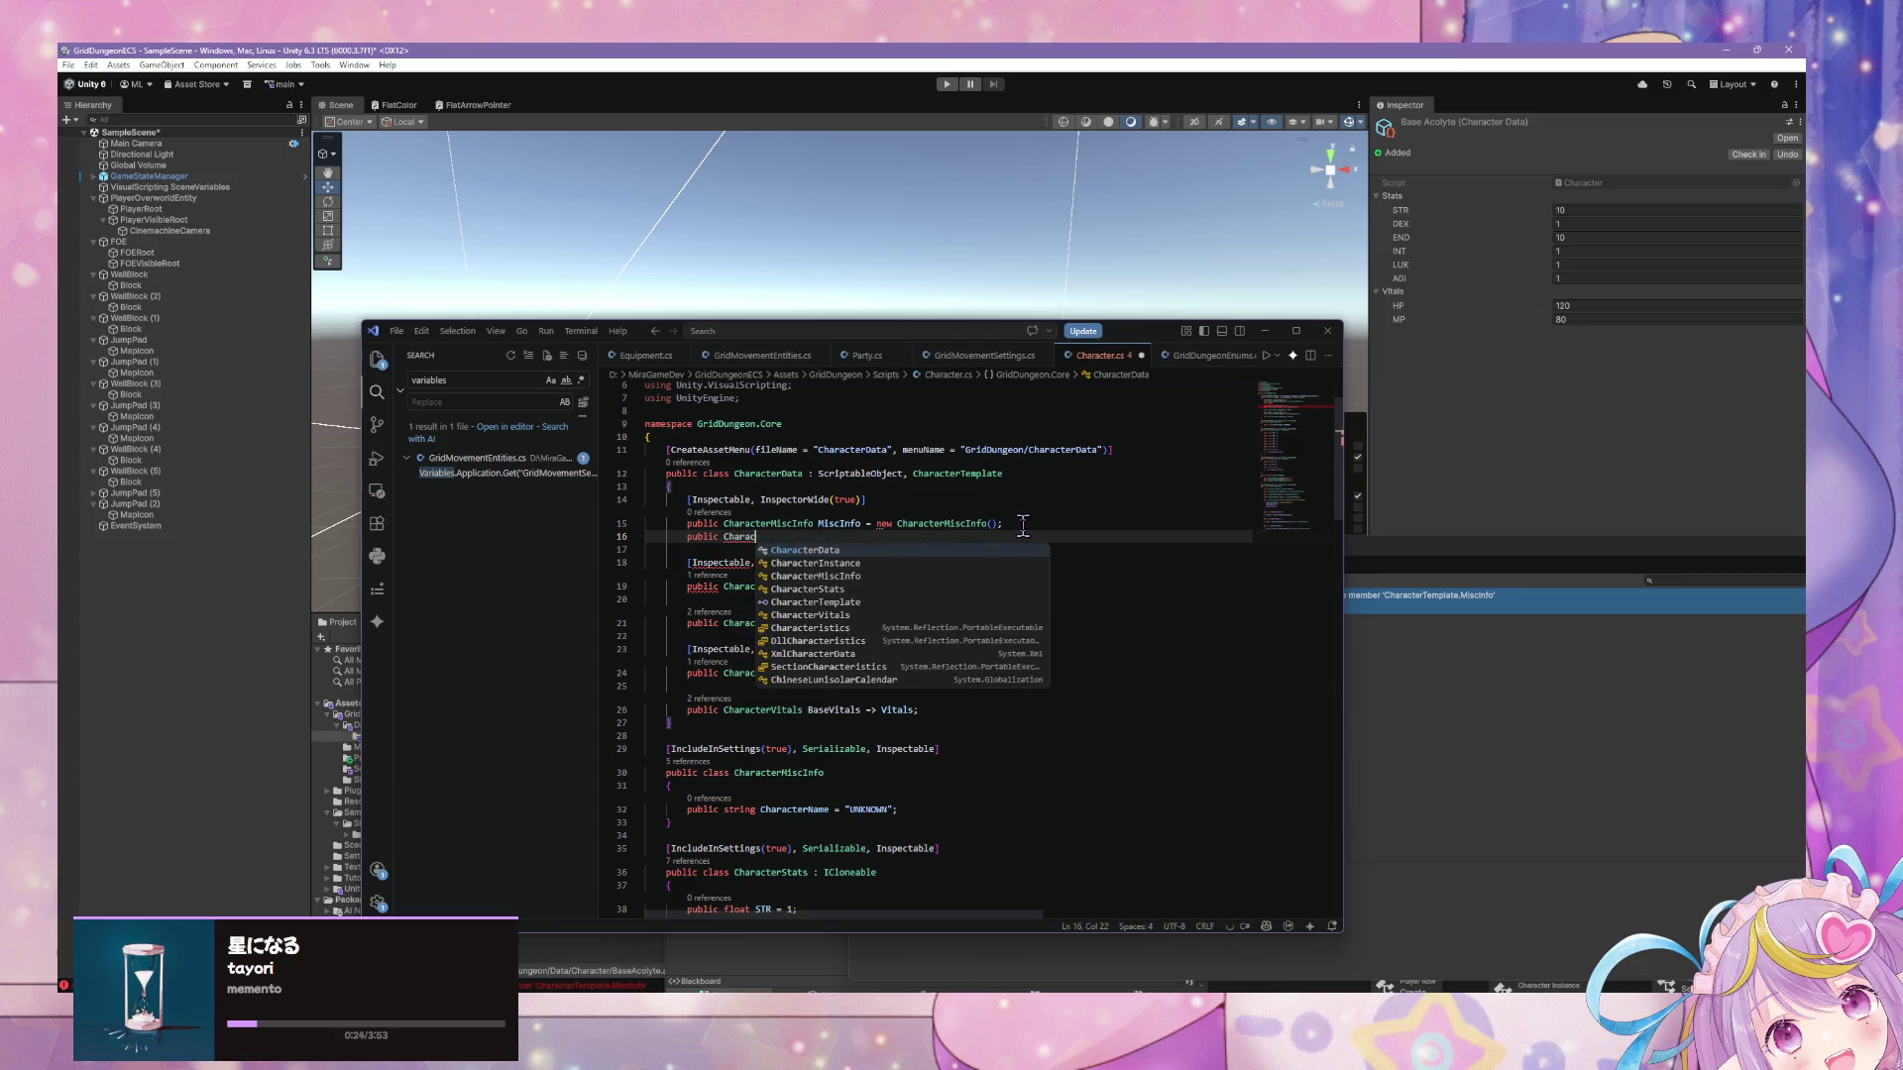
key(Escape)
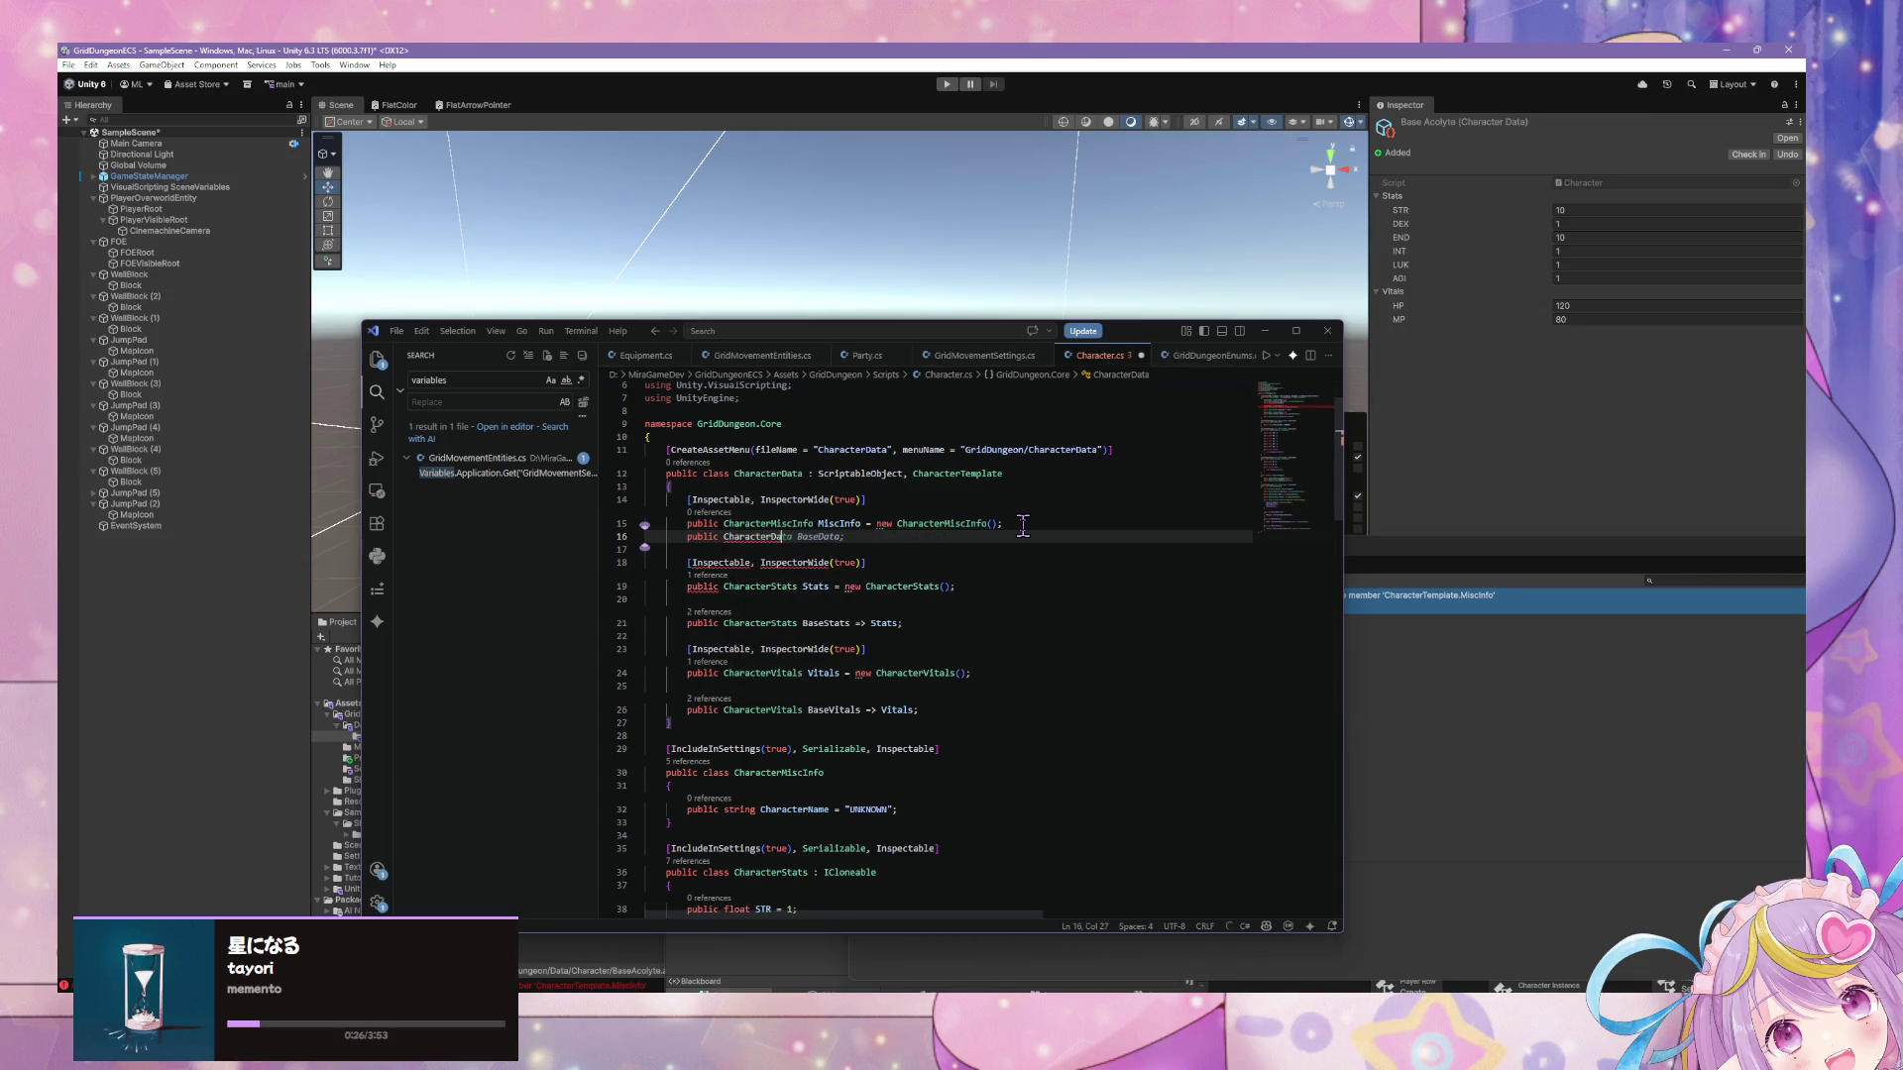
text(MiscInfo)
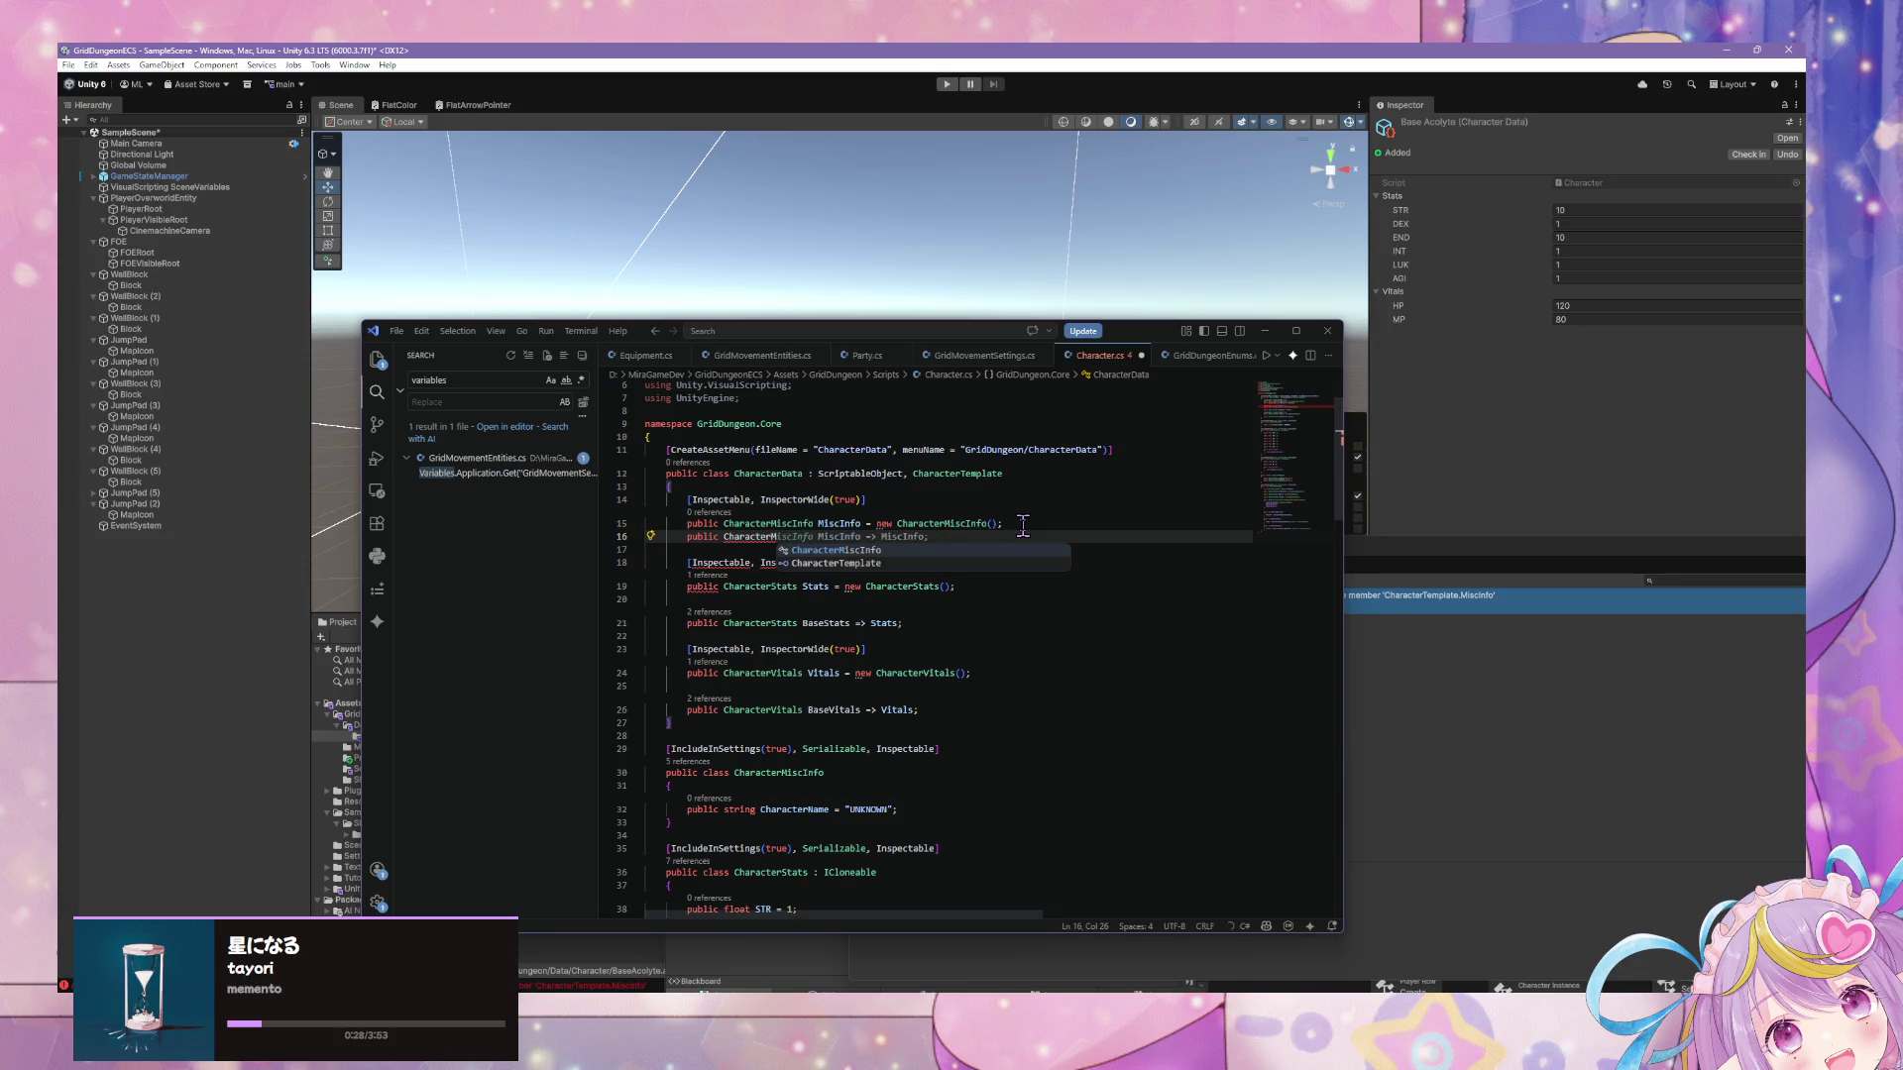
key(Tab)
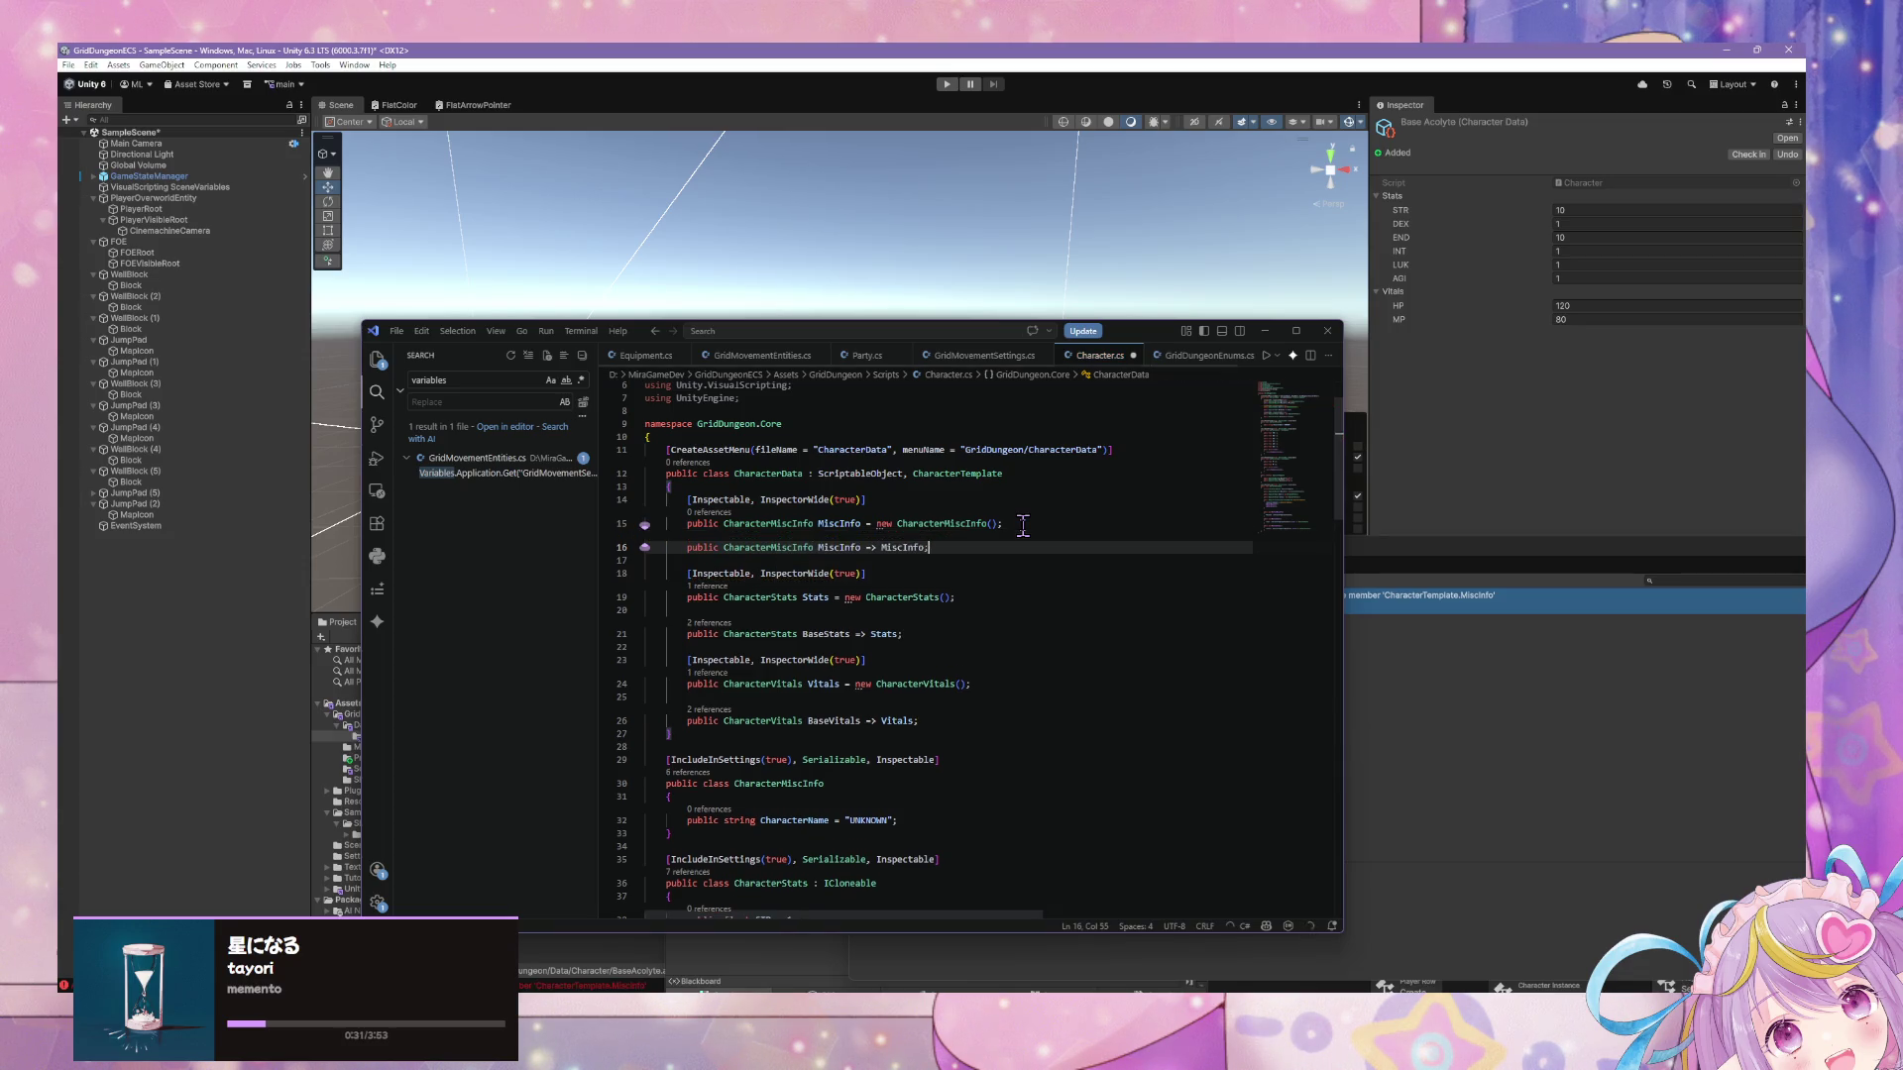
Name the property BaseMiscInfo returning MiscInfo, and save Character.cs.
click(833, 524)
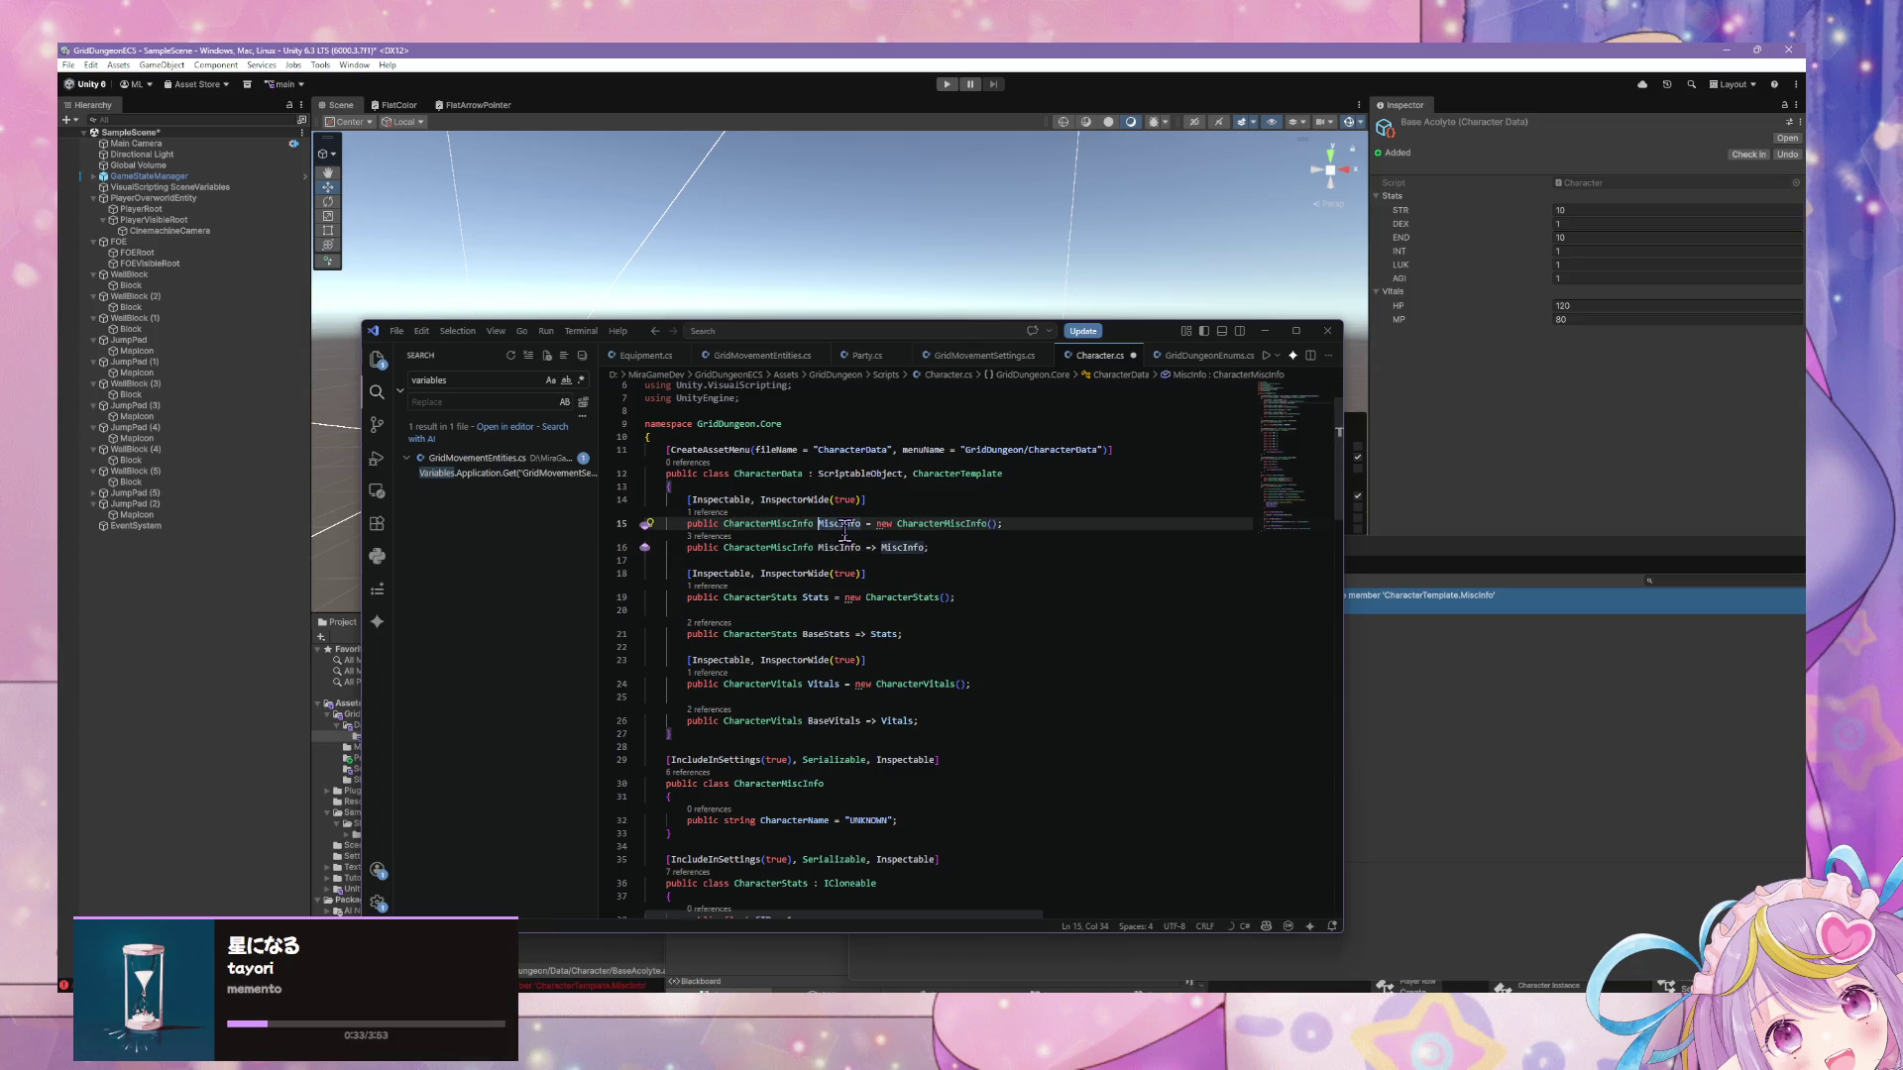
text(Base)
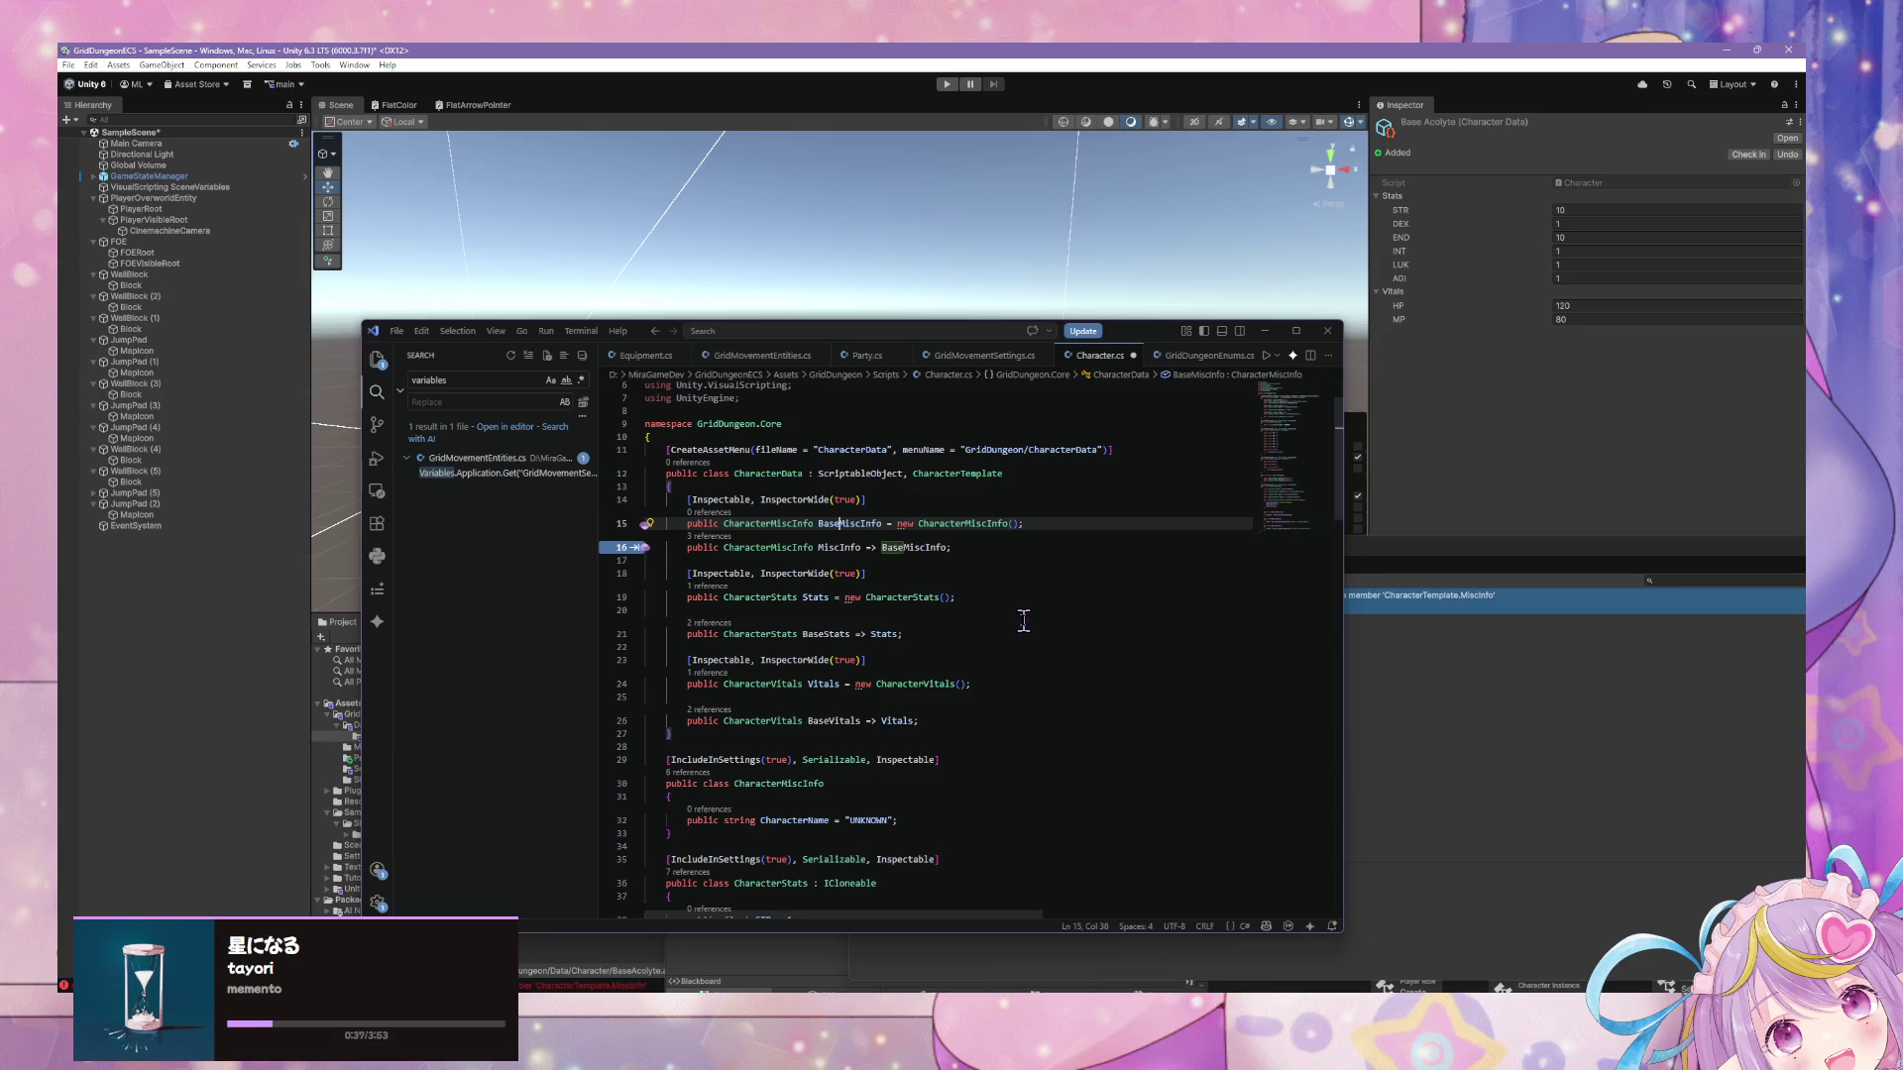
scroll(1021, 586, down, 1)
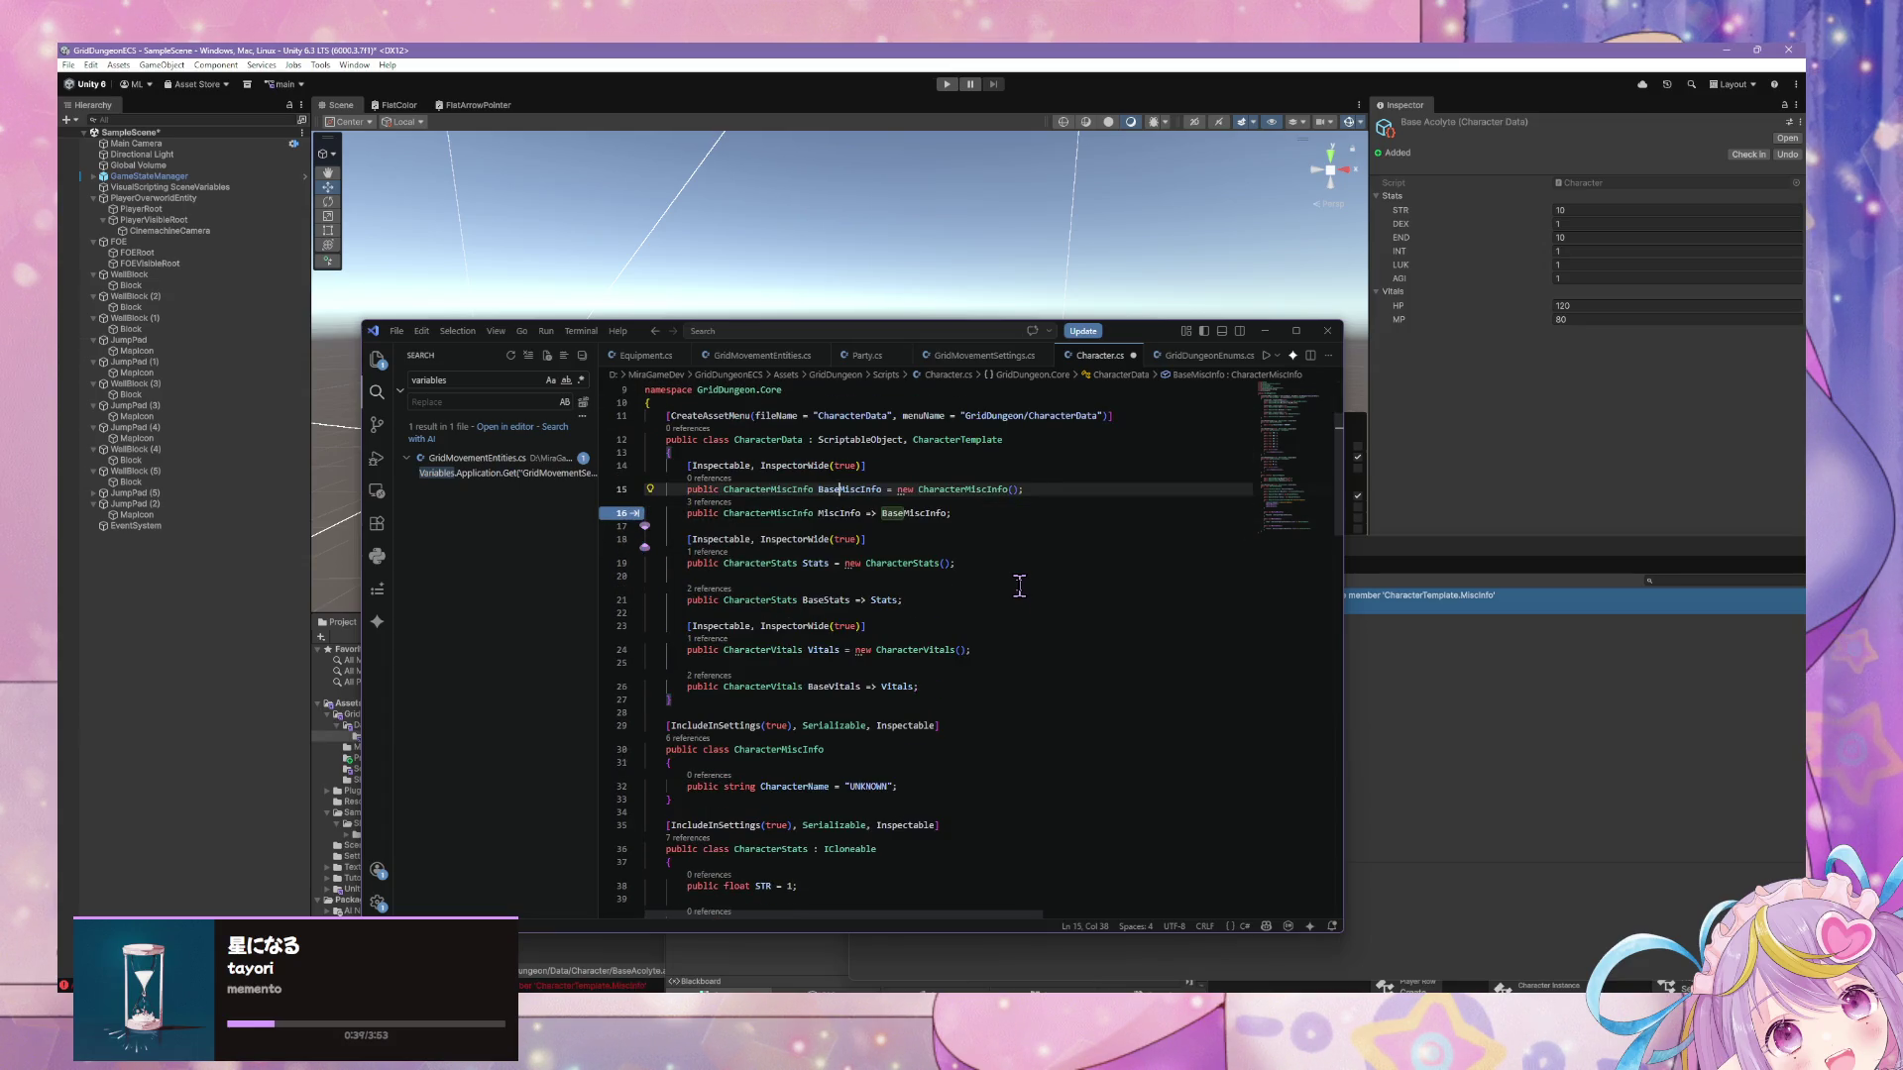
scroll(1017, 586, down, 1)
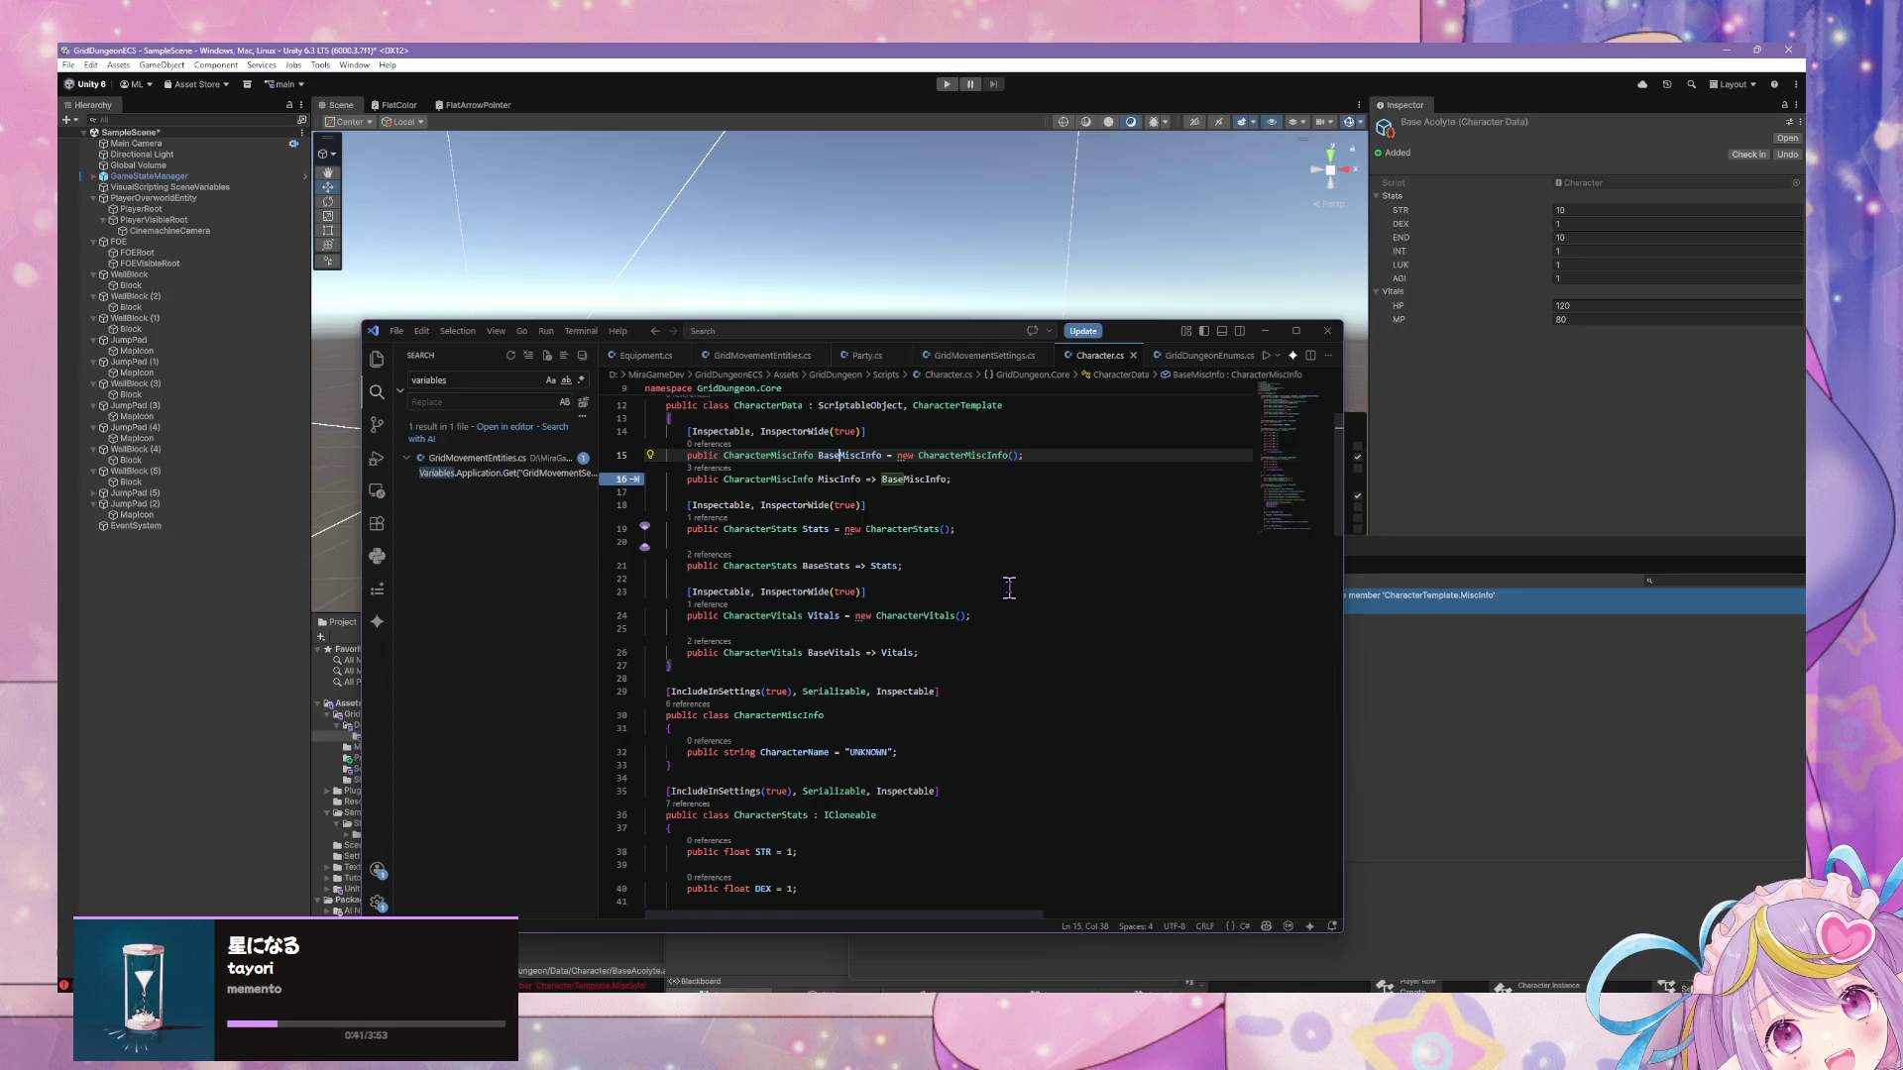
scroll(1009, 589, up, 1)
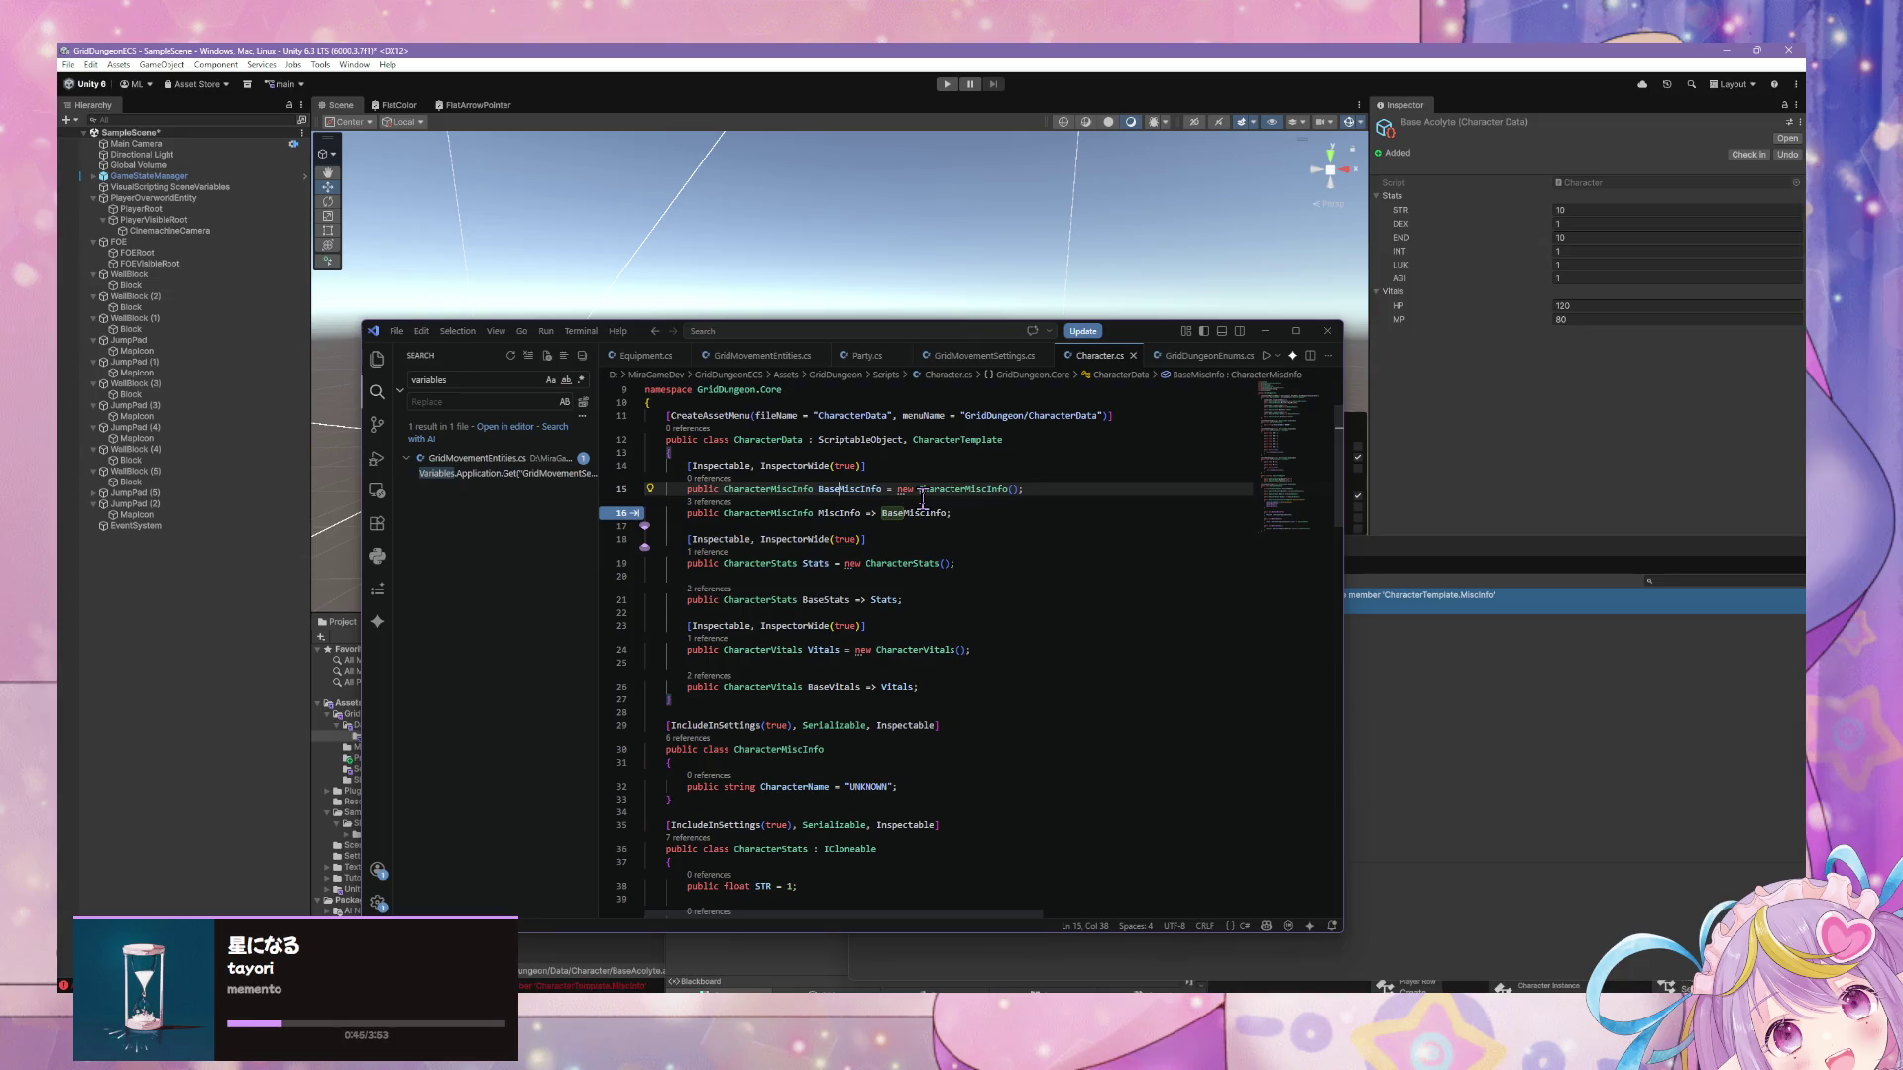
key(BackSpace)
key(BackSpace)
key(BackSpace)
key(Tab)
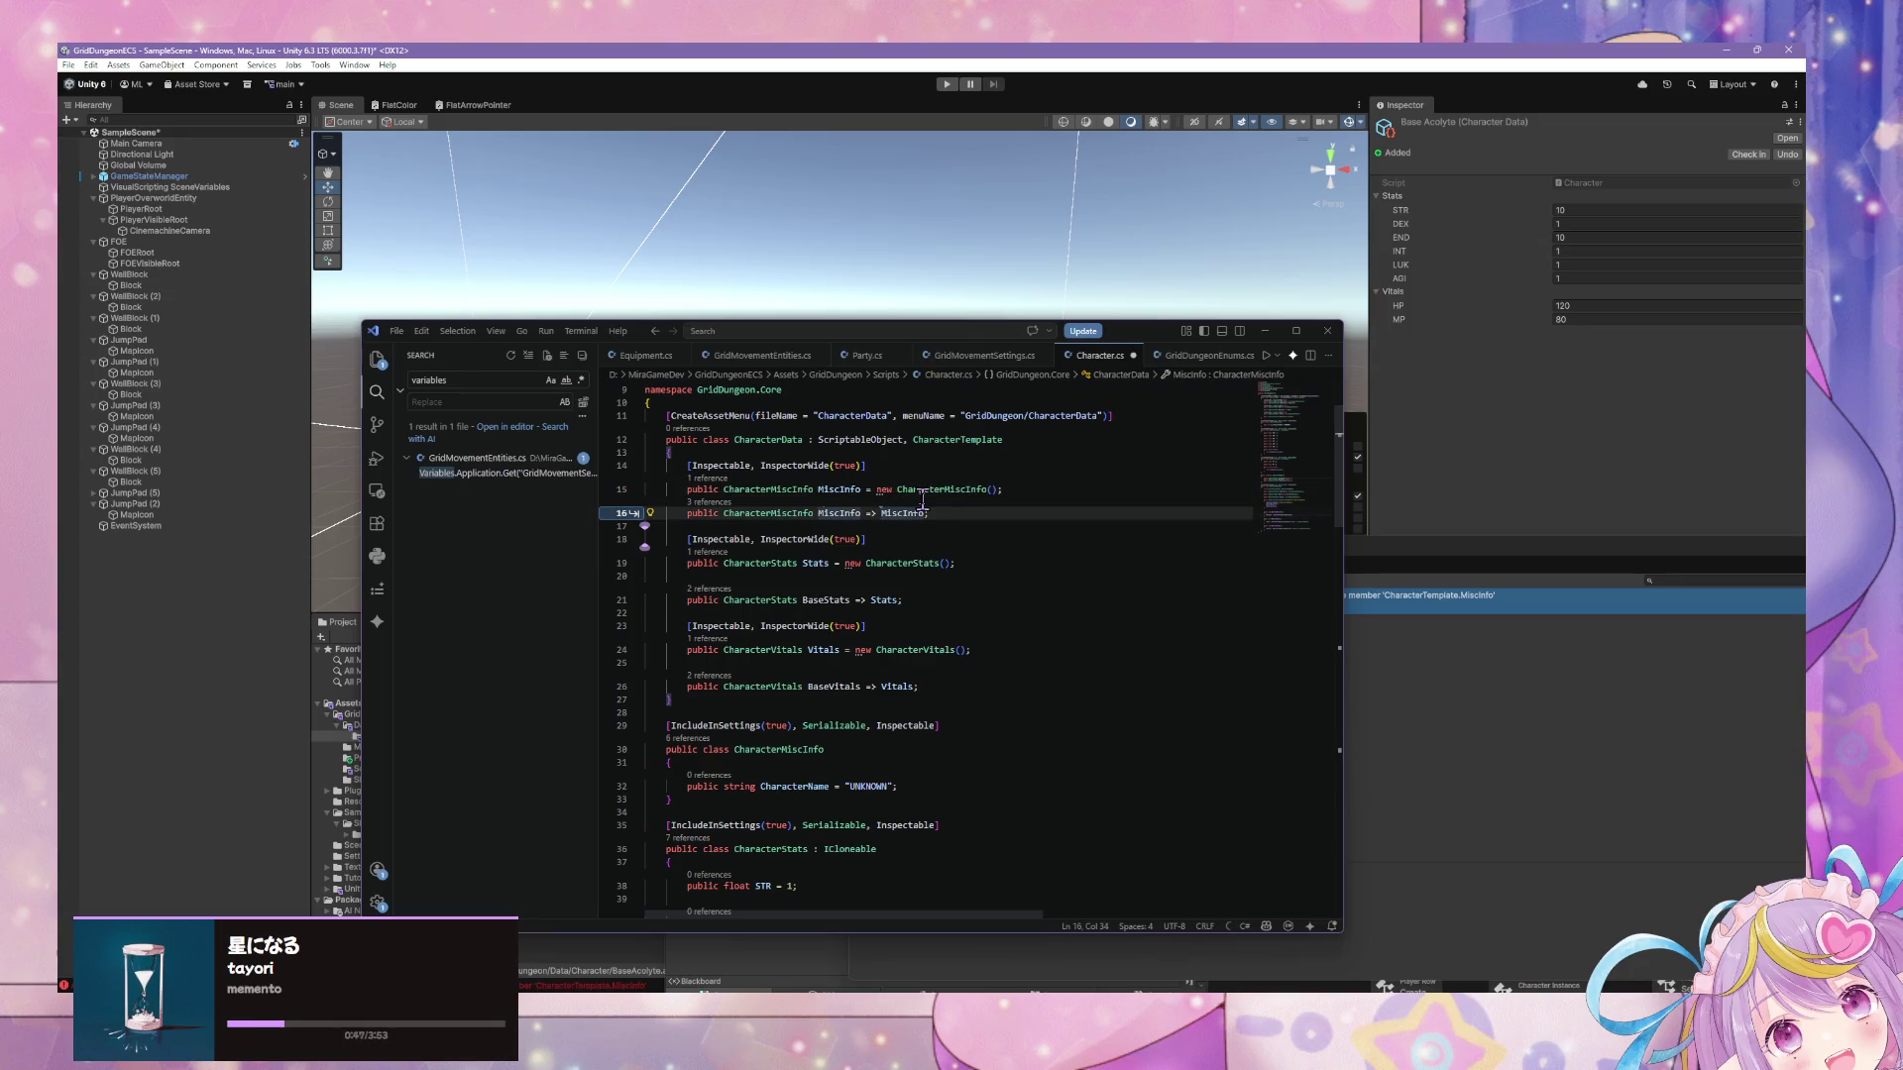
text(Base)
key(ctrl+s)
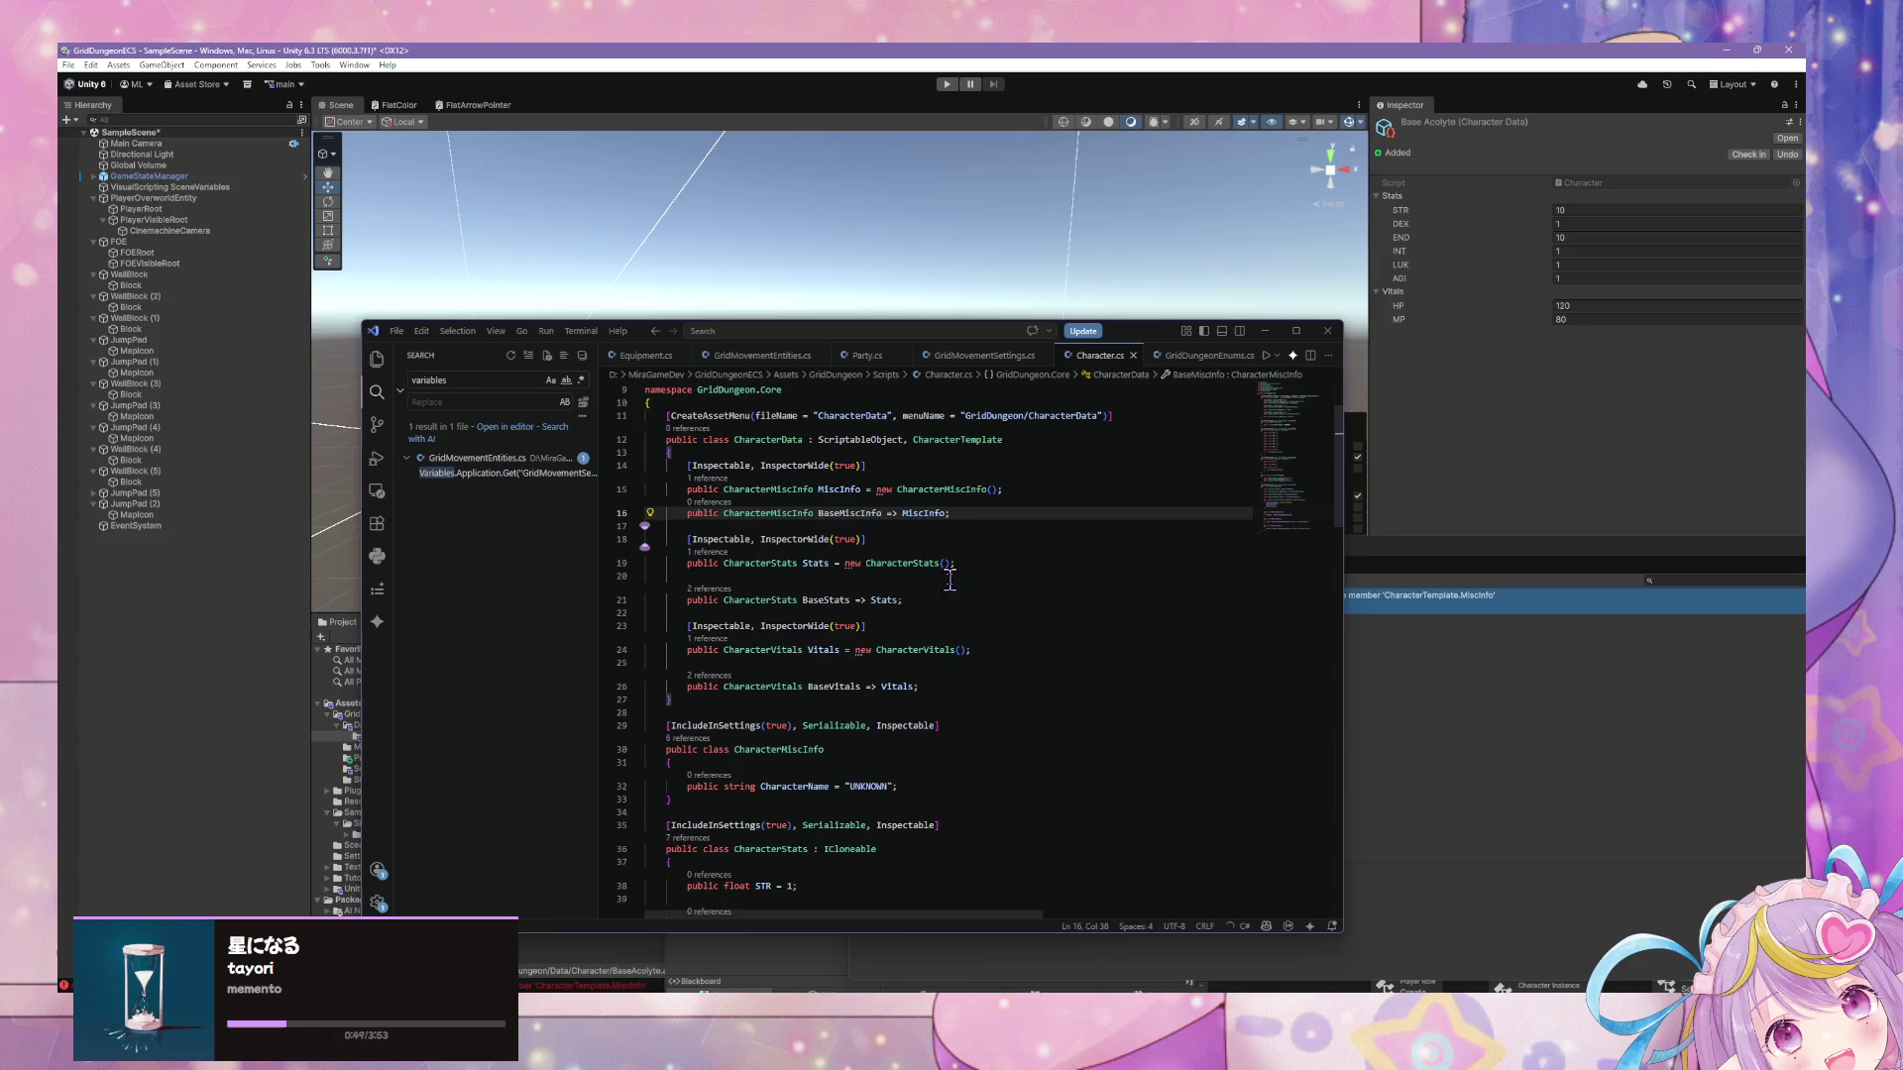
scroll(953, 581, down, 8)
scroll(956, 584, down, 6)
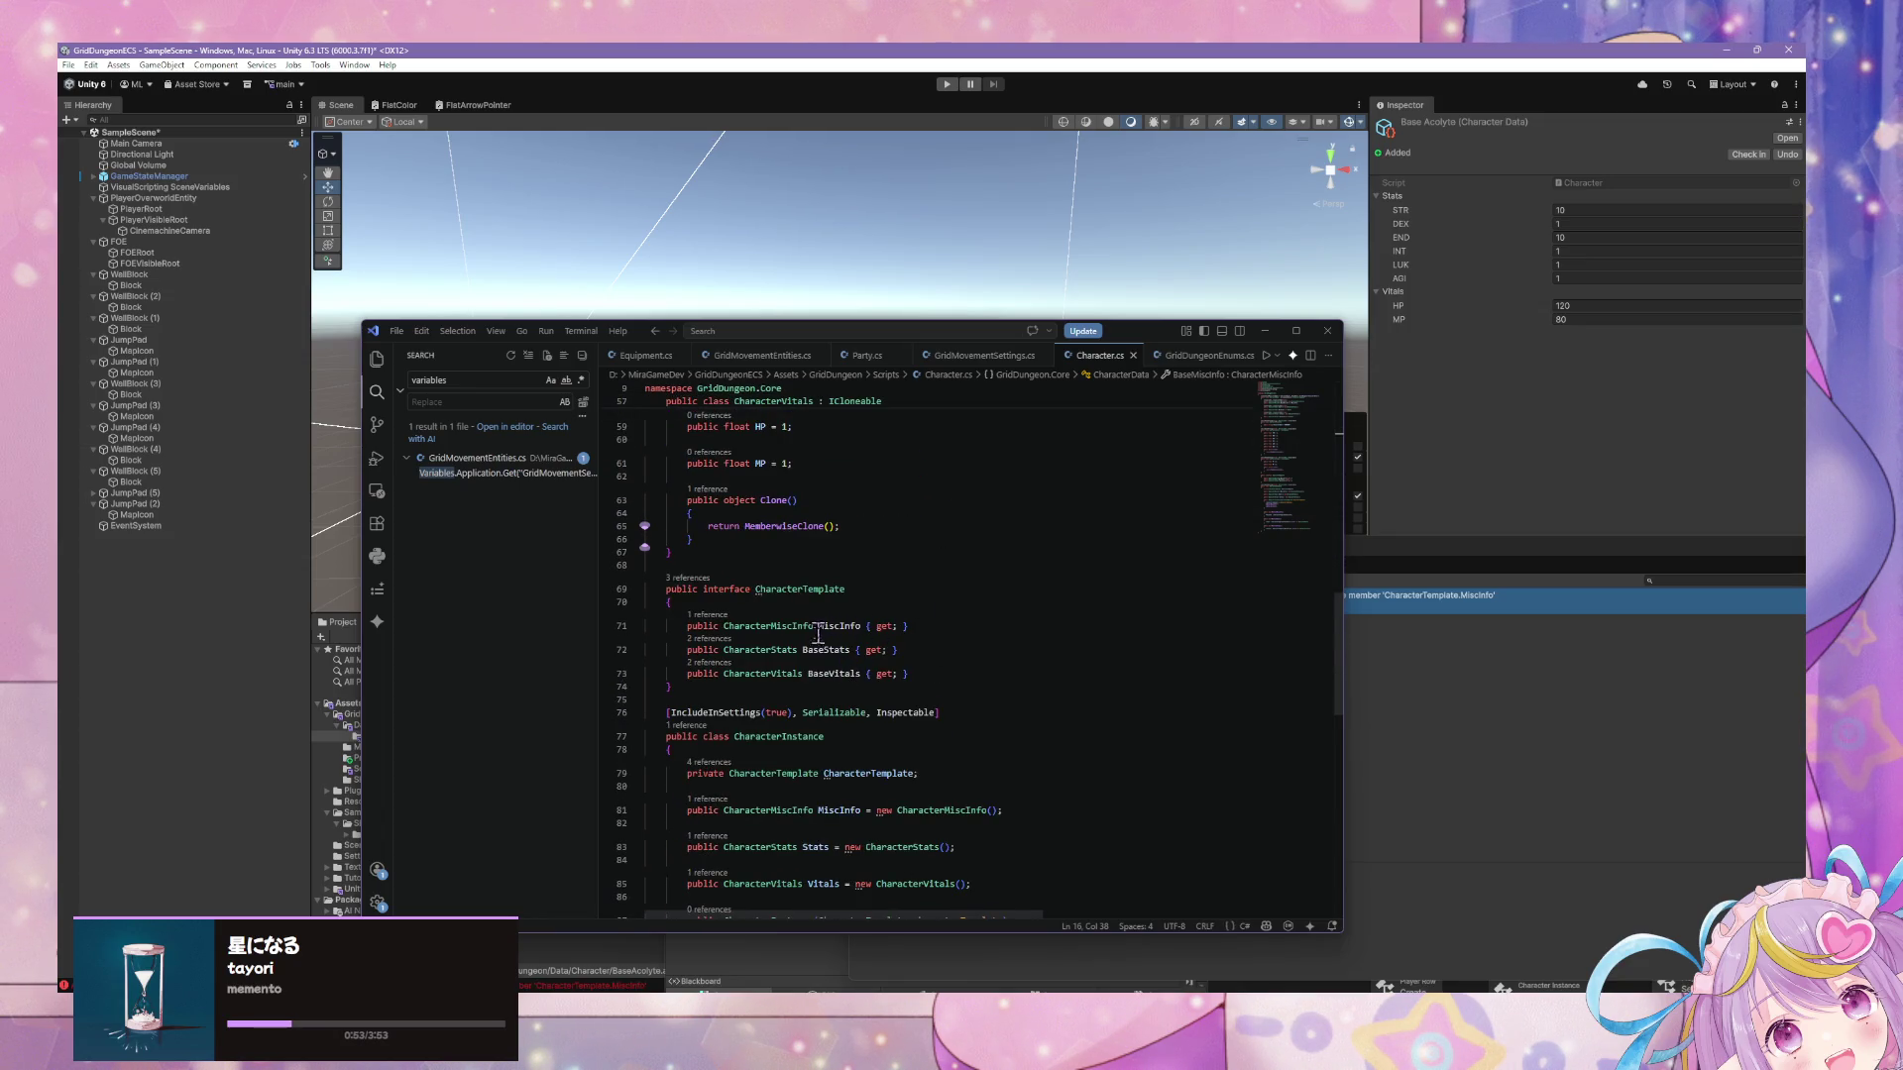
click(818, 627)
text(Base)
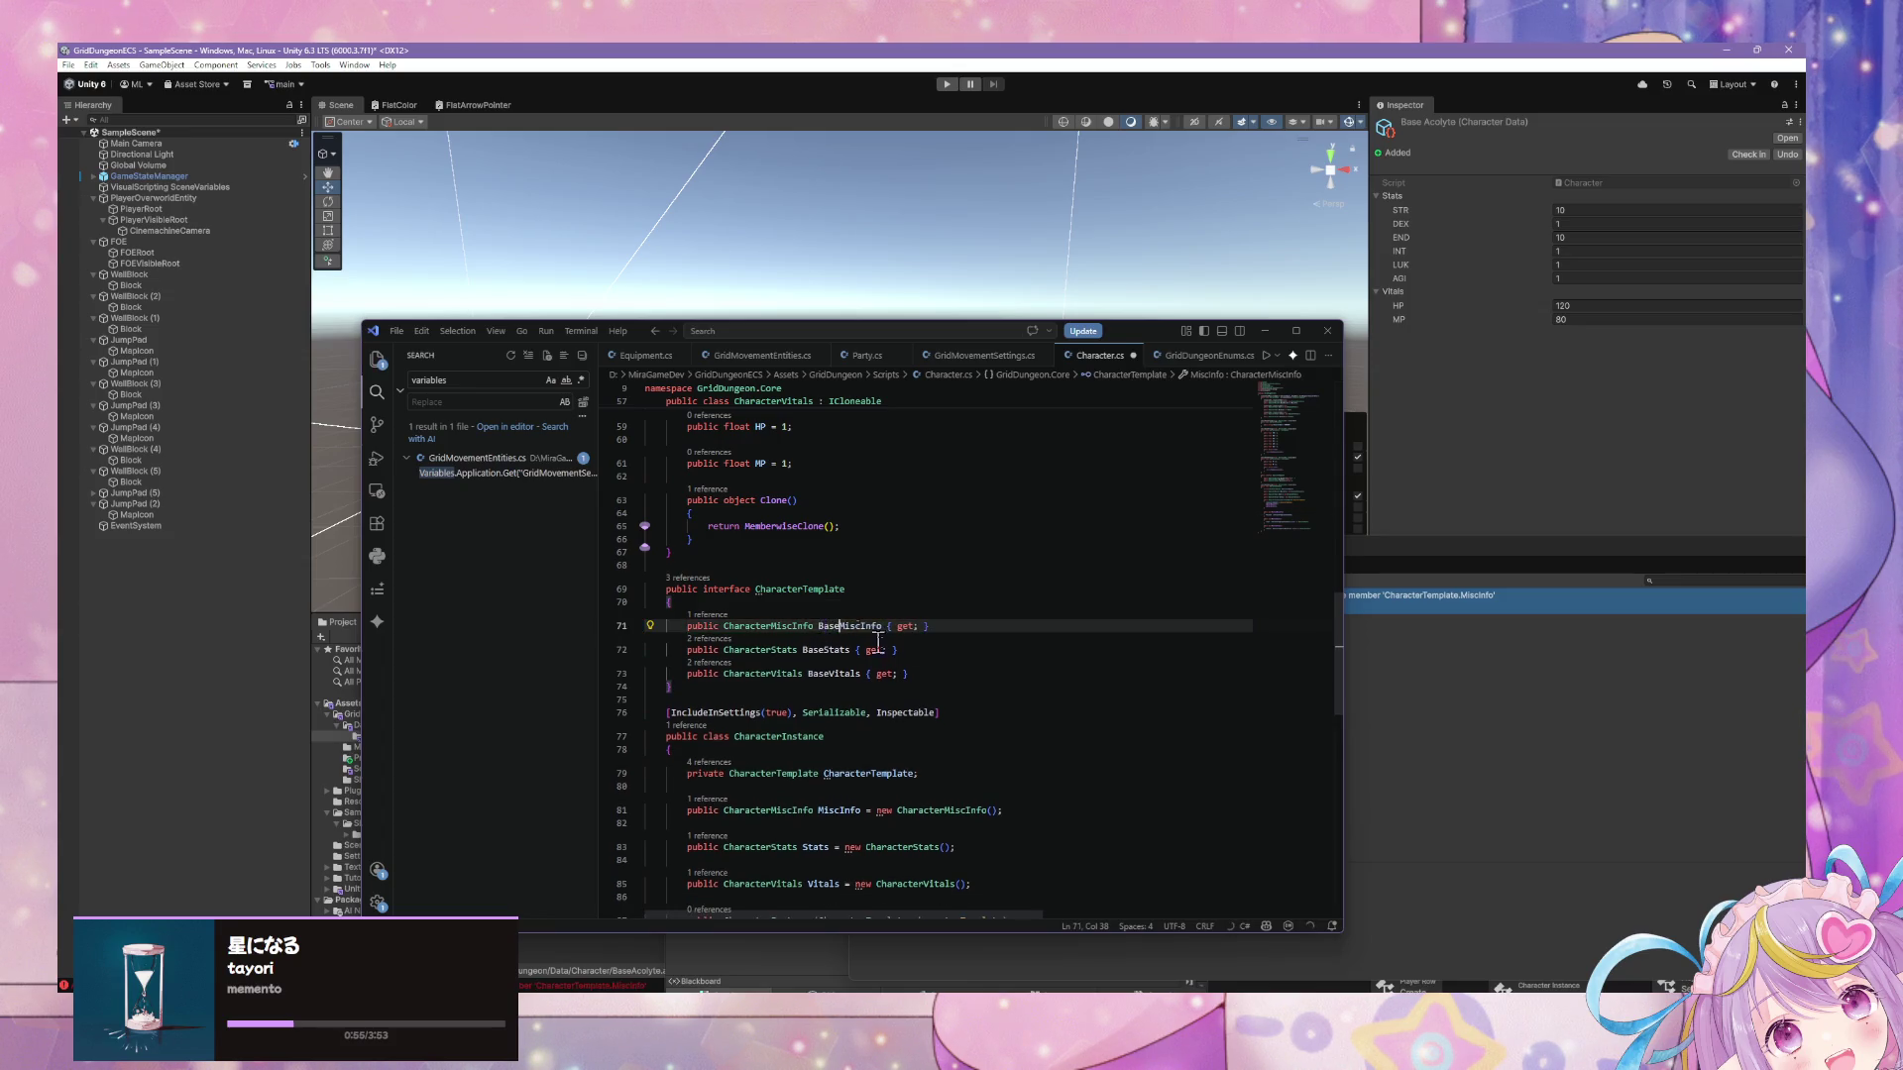
scroll(879, 643, down, 5)
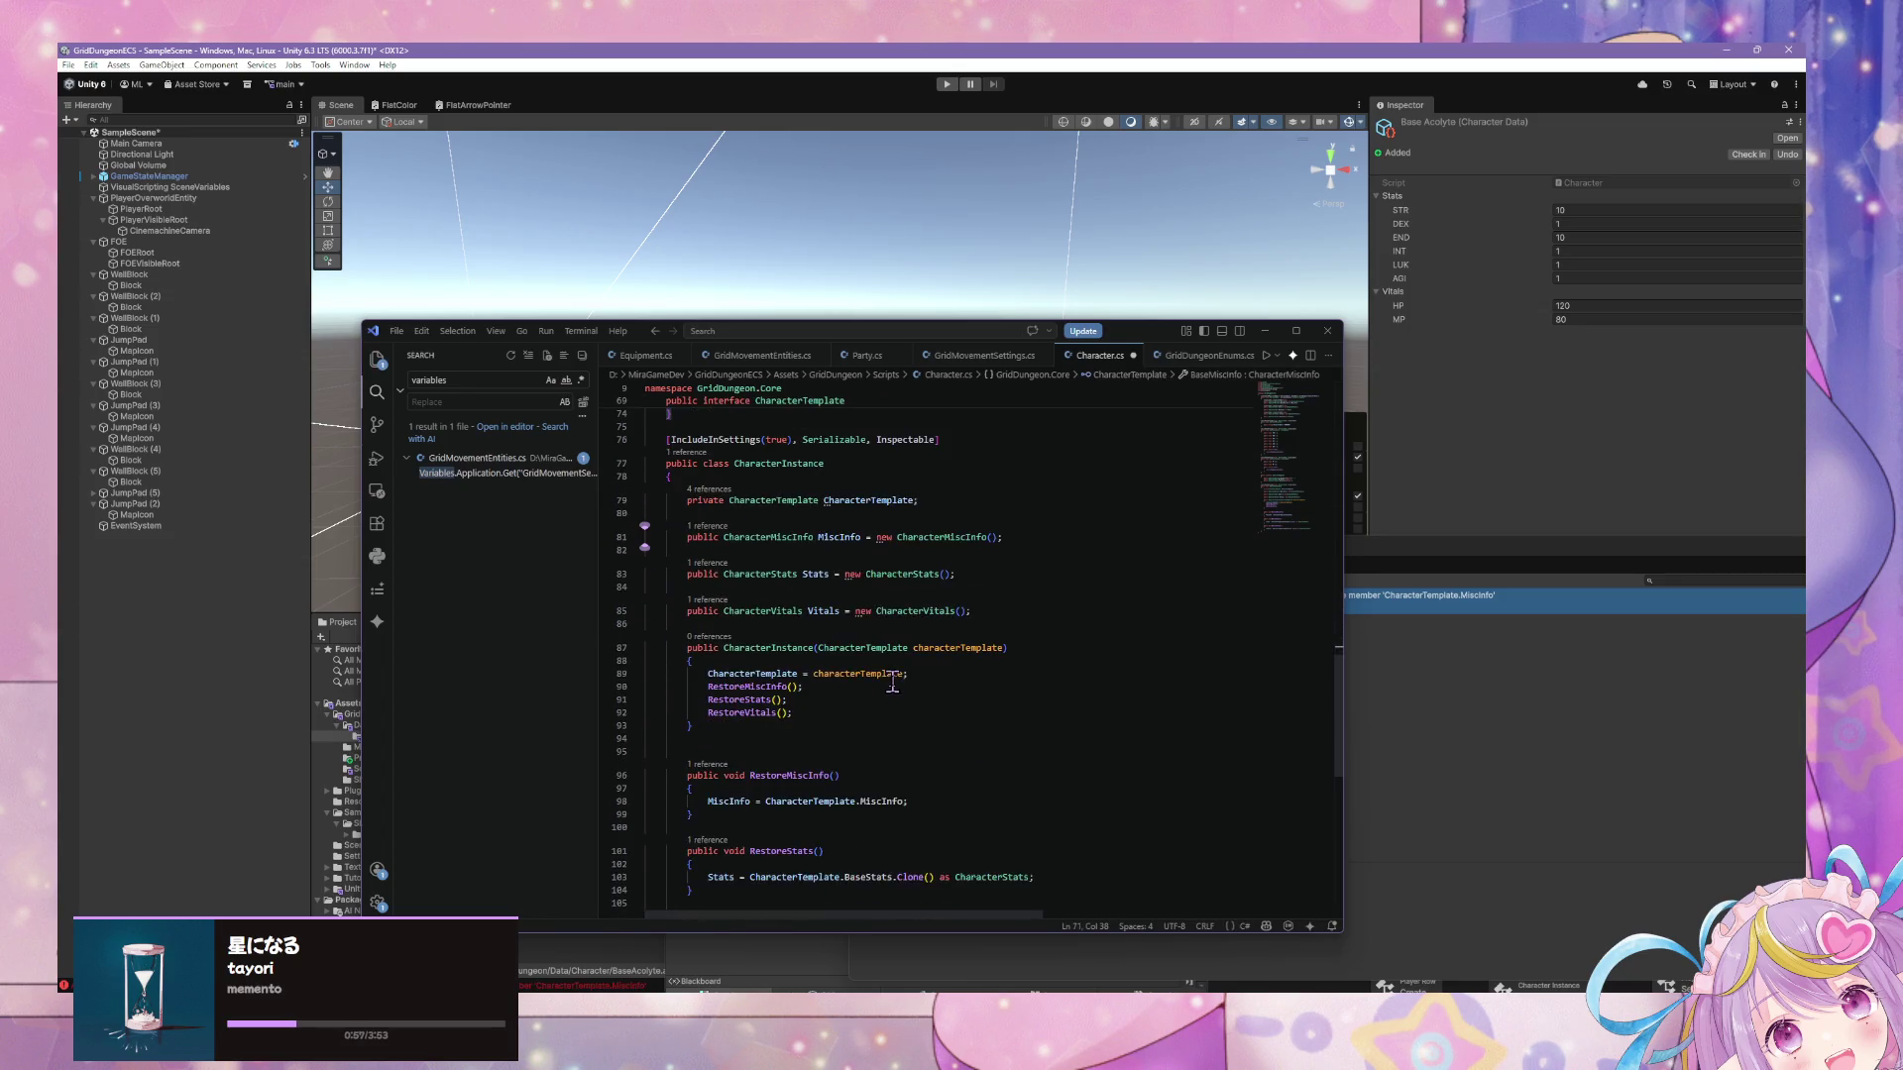
scroll(882, 683, down, 3)
click(859, 699)
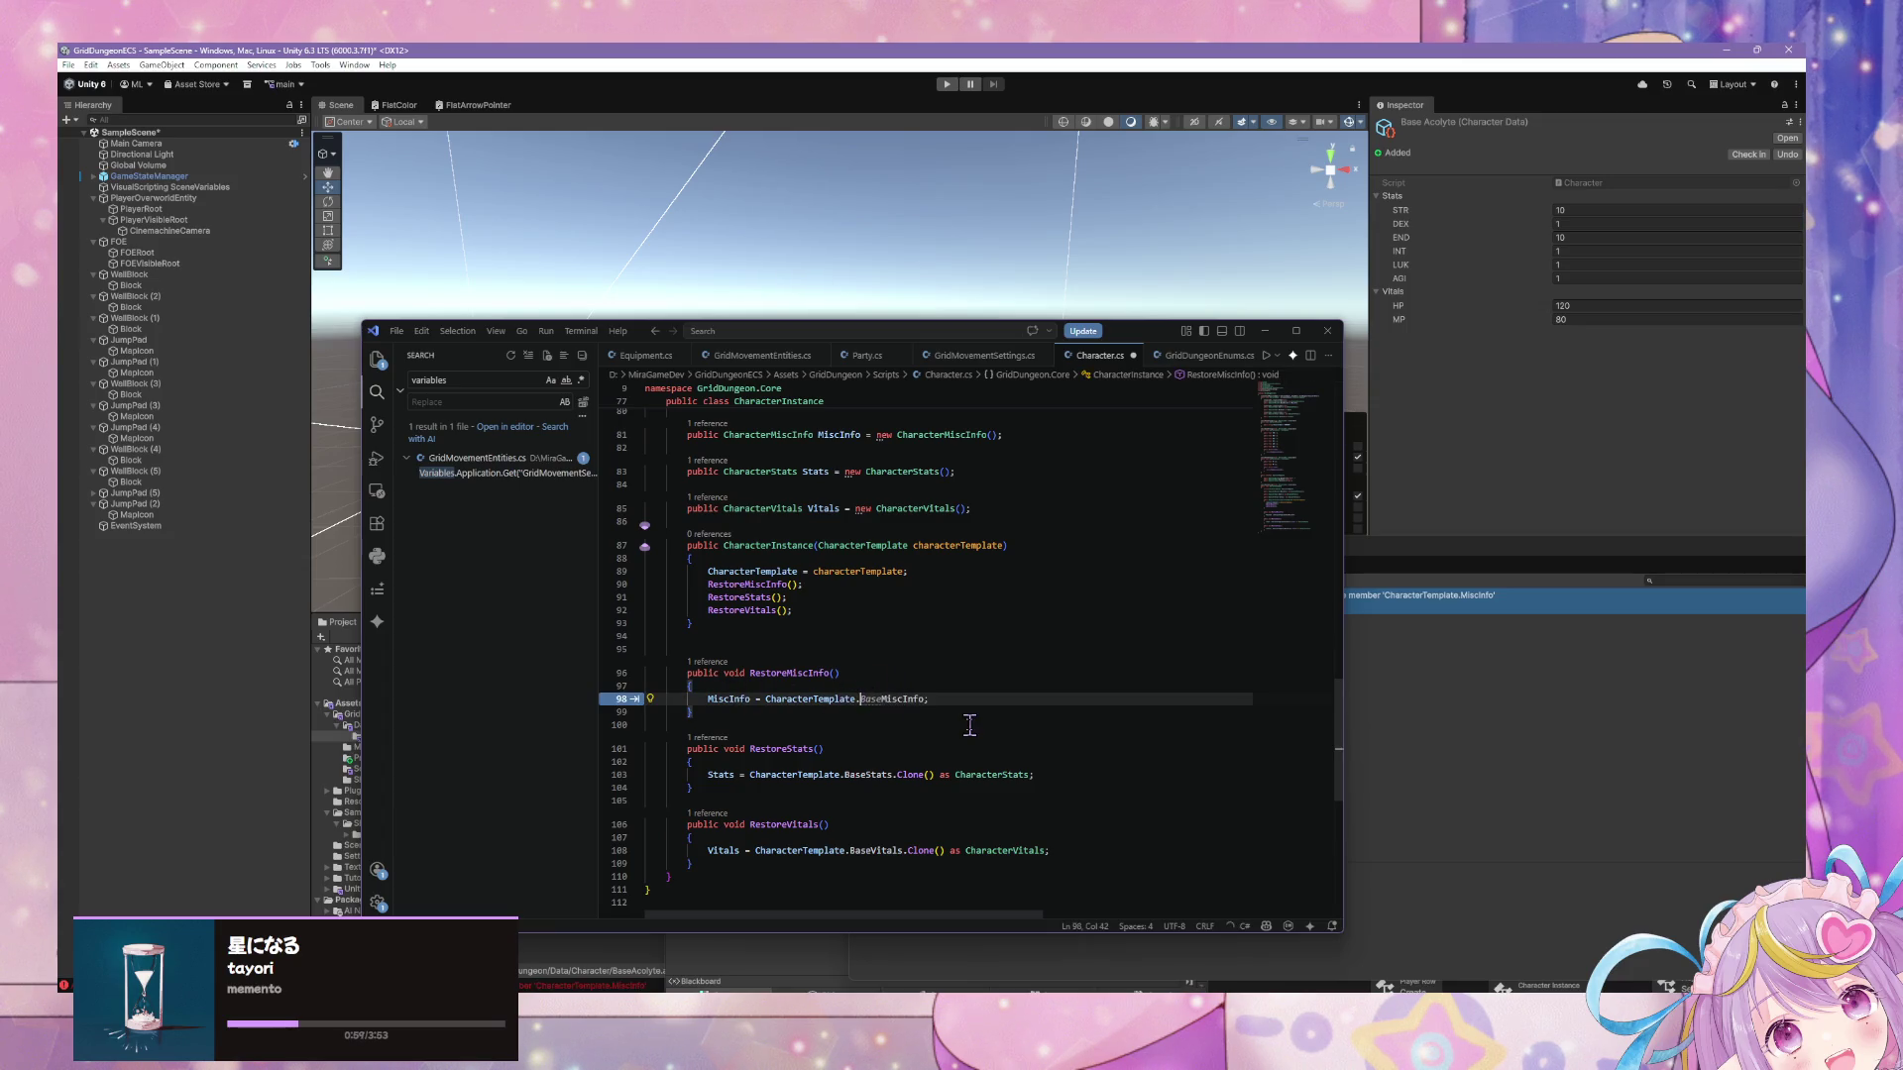
key(Tab)
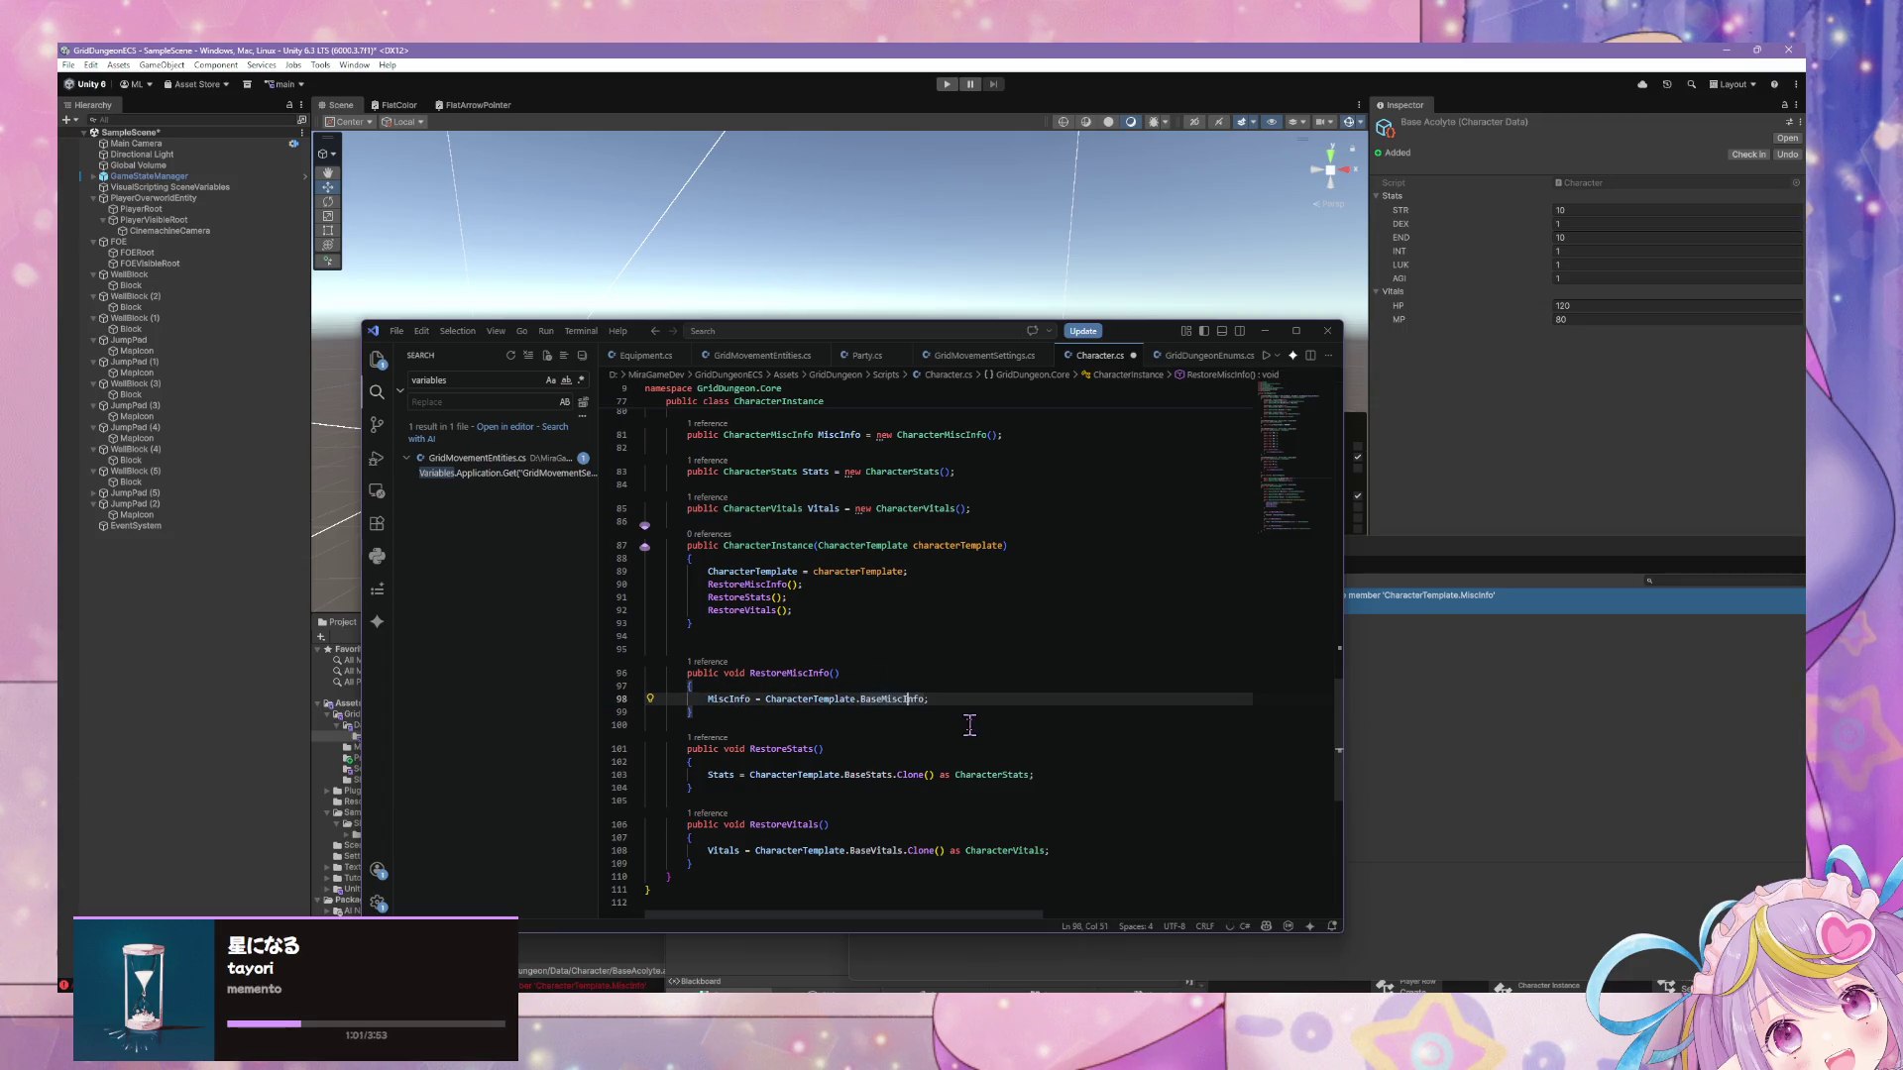
text(.Clone)
key(Tab)
scroll(947, 699, up, 10)
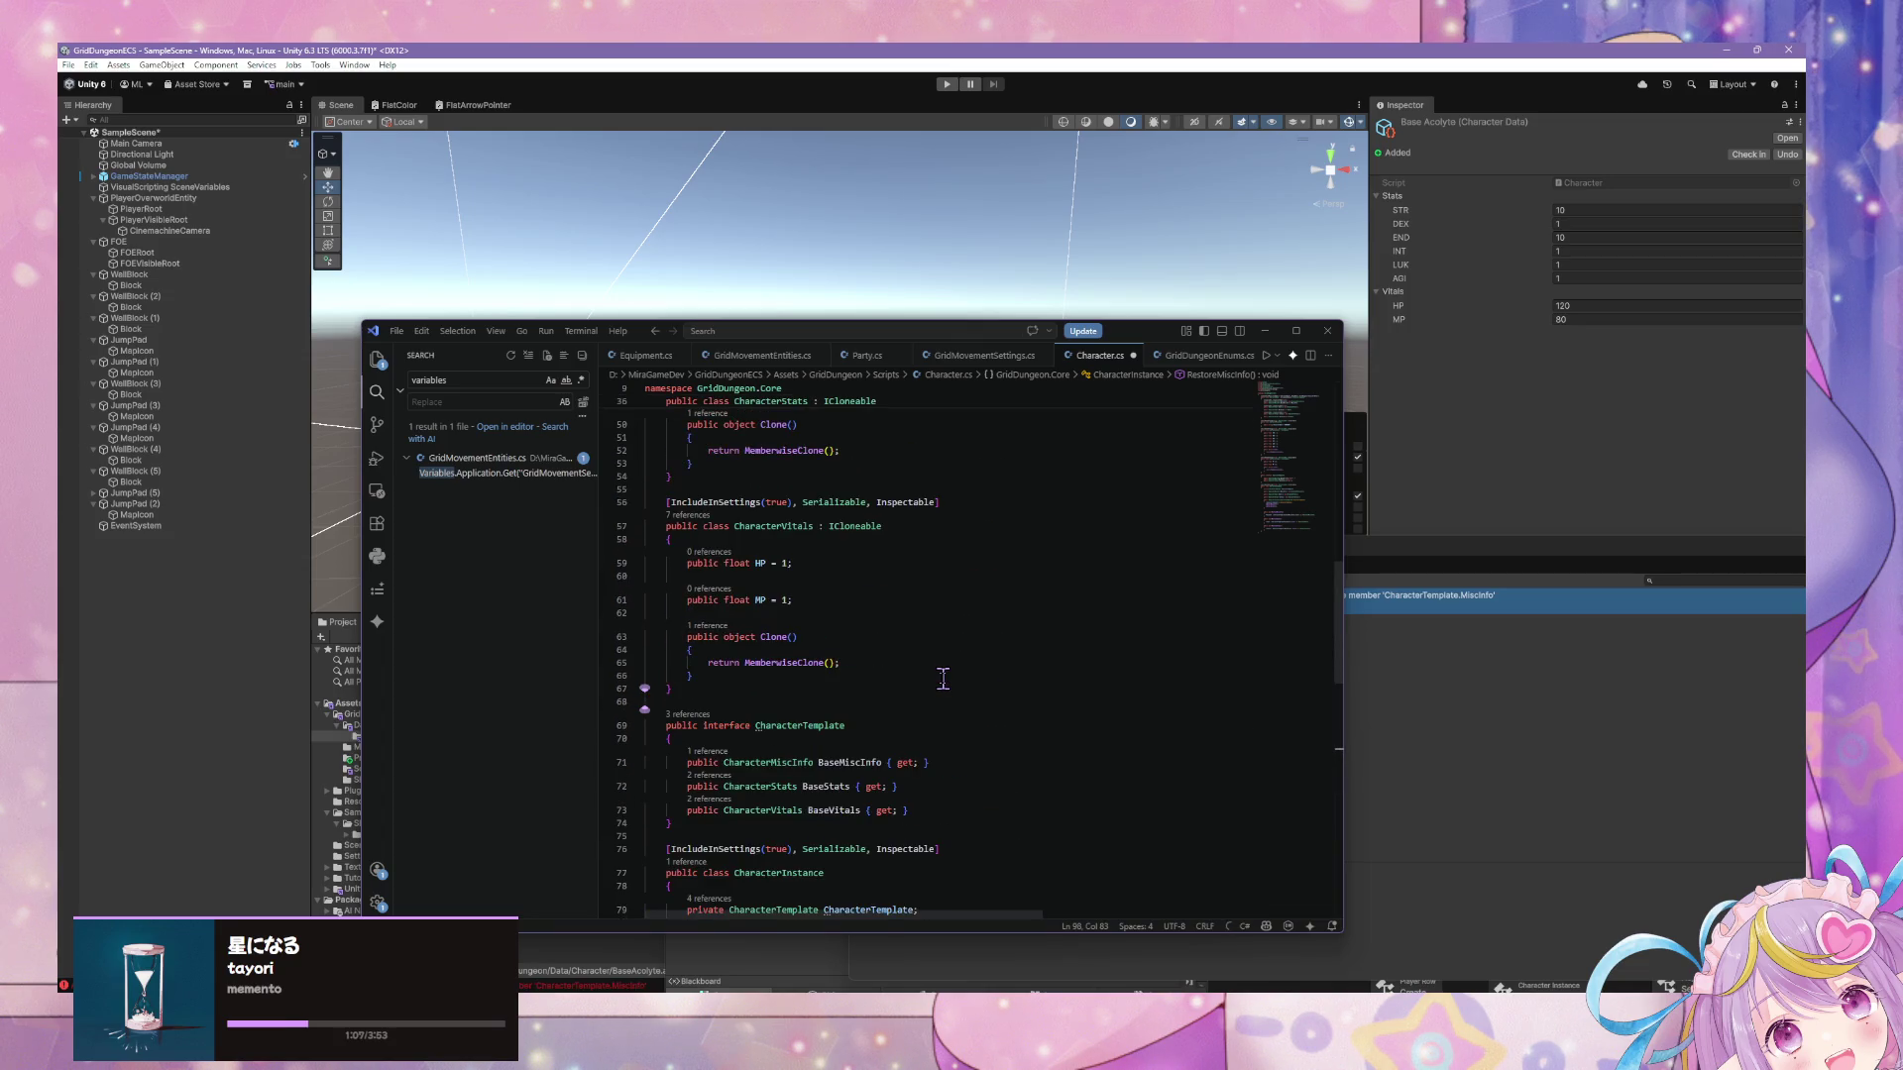
scroll(940, 679, up, 3)
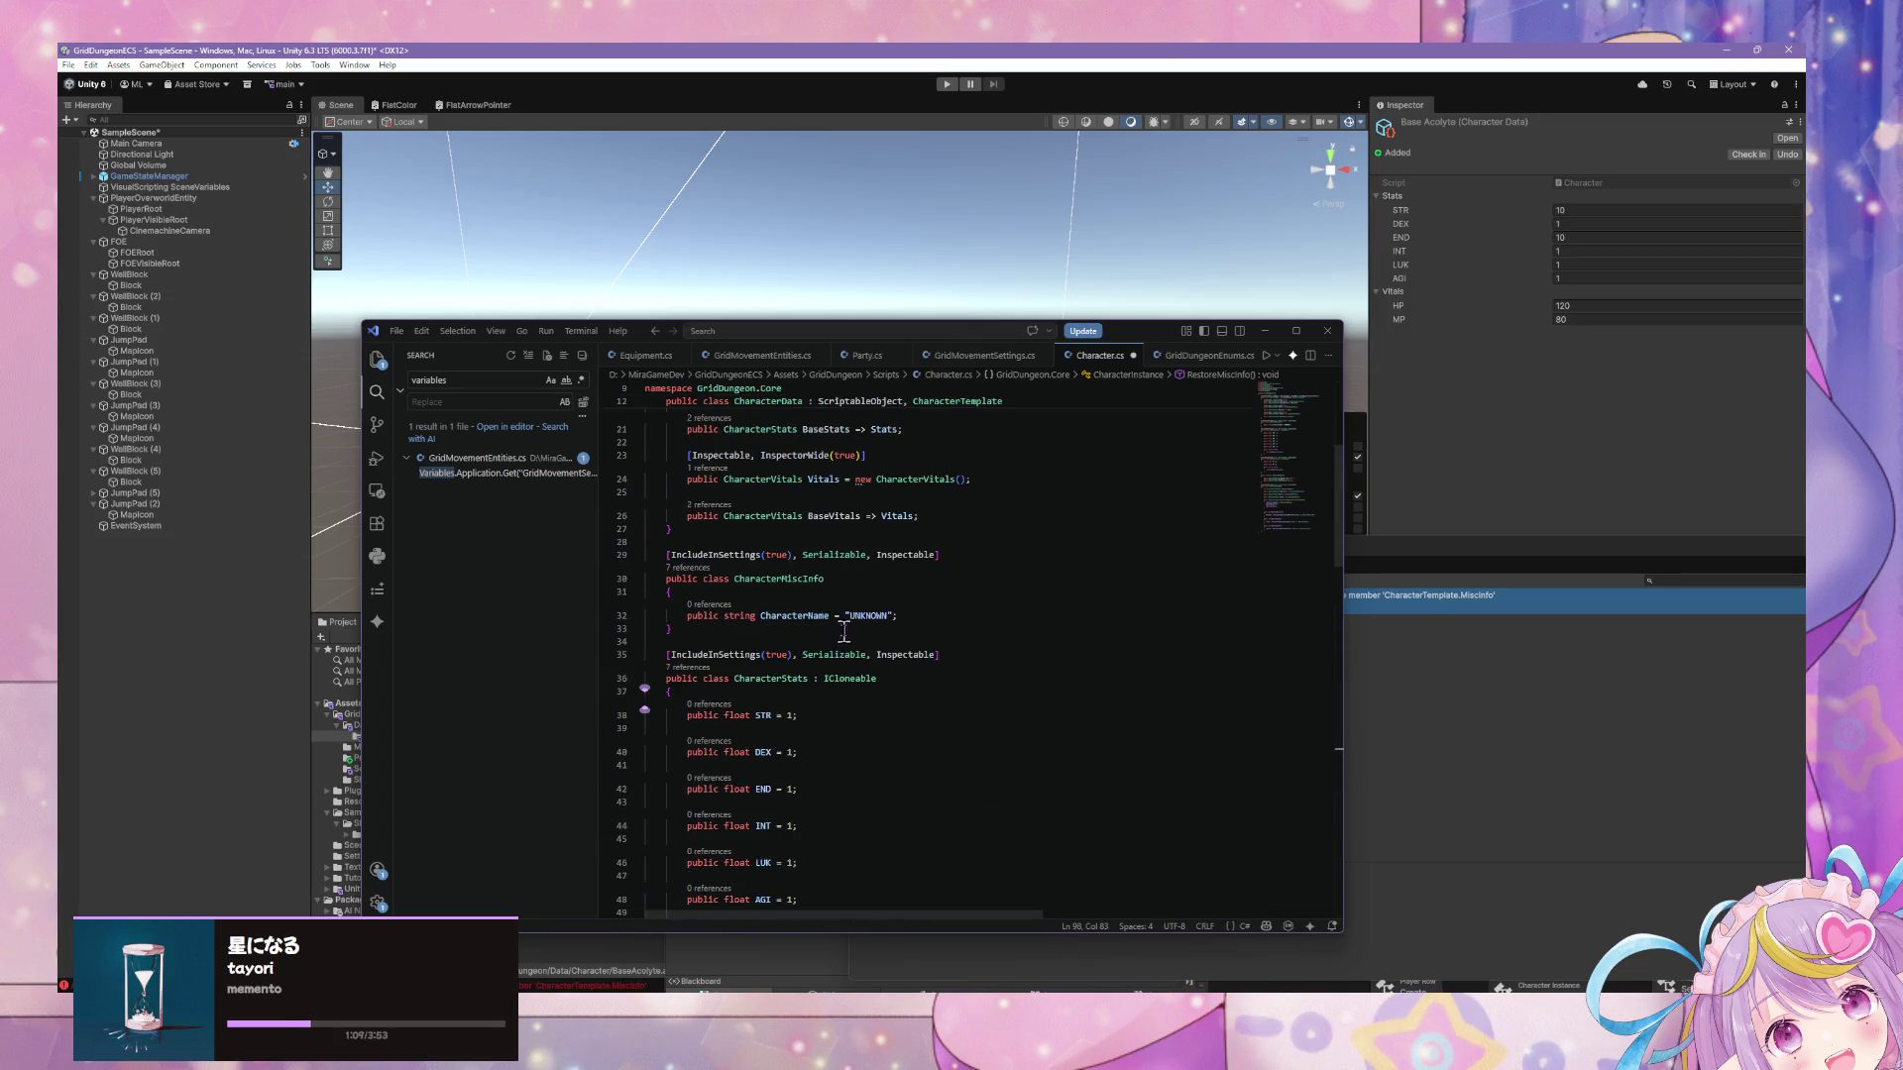
Make CharacterMiscInfo implement ICloneable and begin a public Clone member.
click(867, 582)
text(: ICloneable)
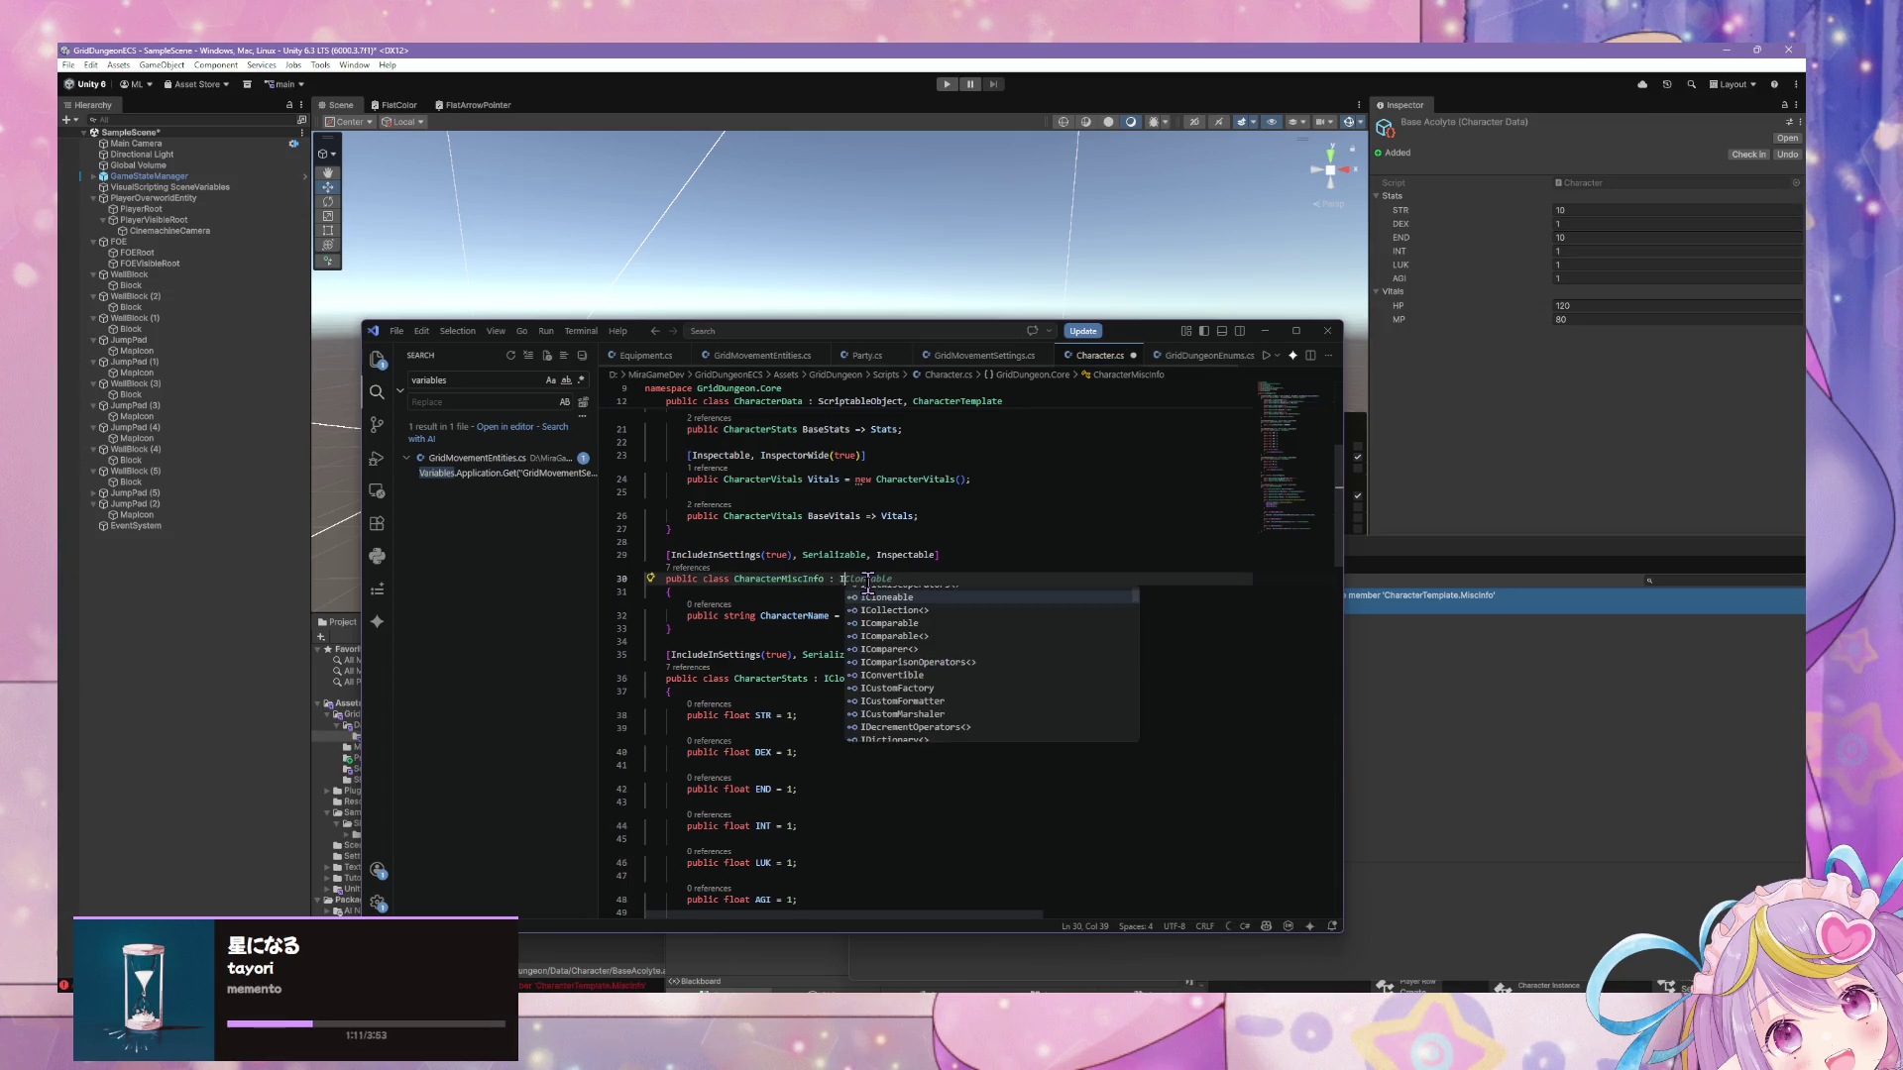
click(908, 614)
key(Return)
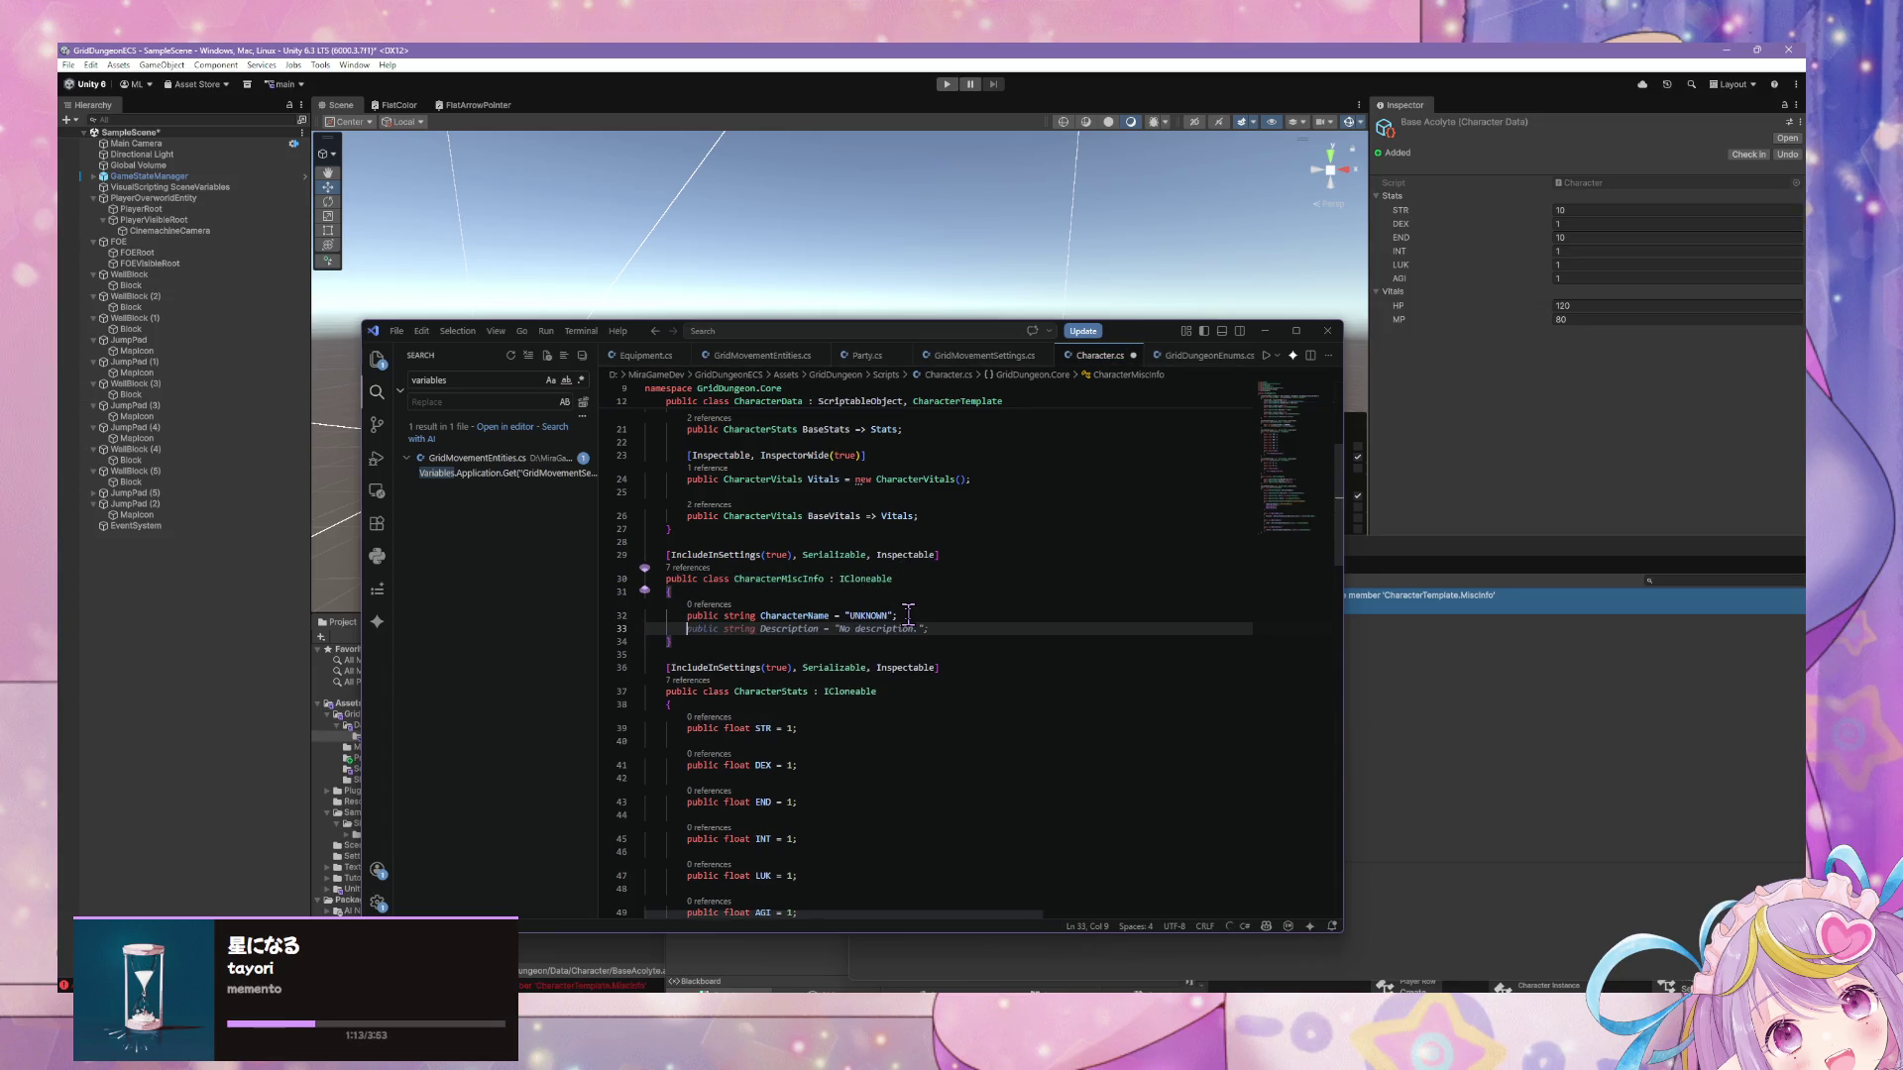
scroll(908, 614, down, 3)
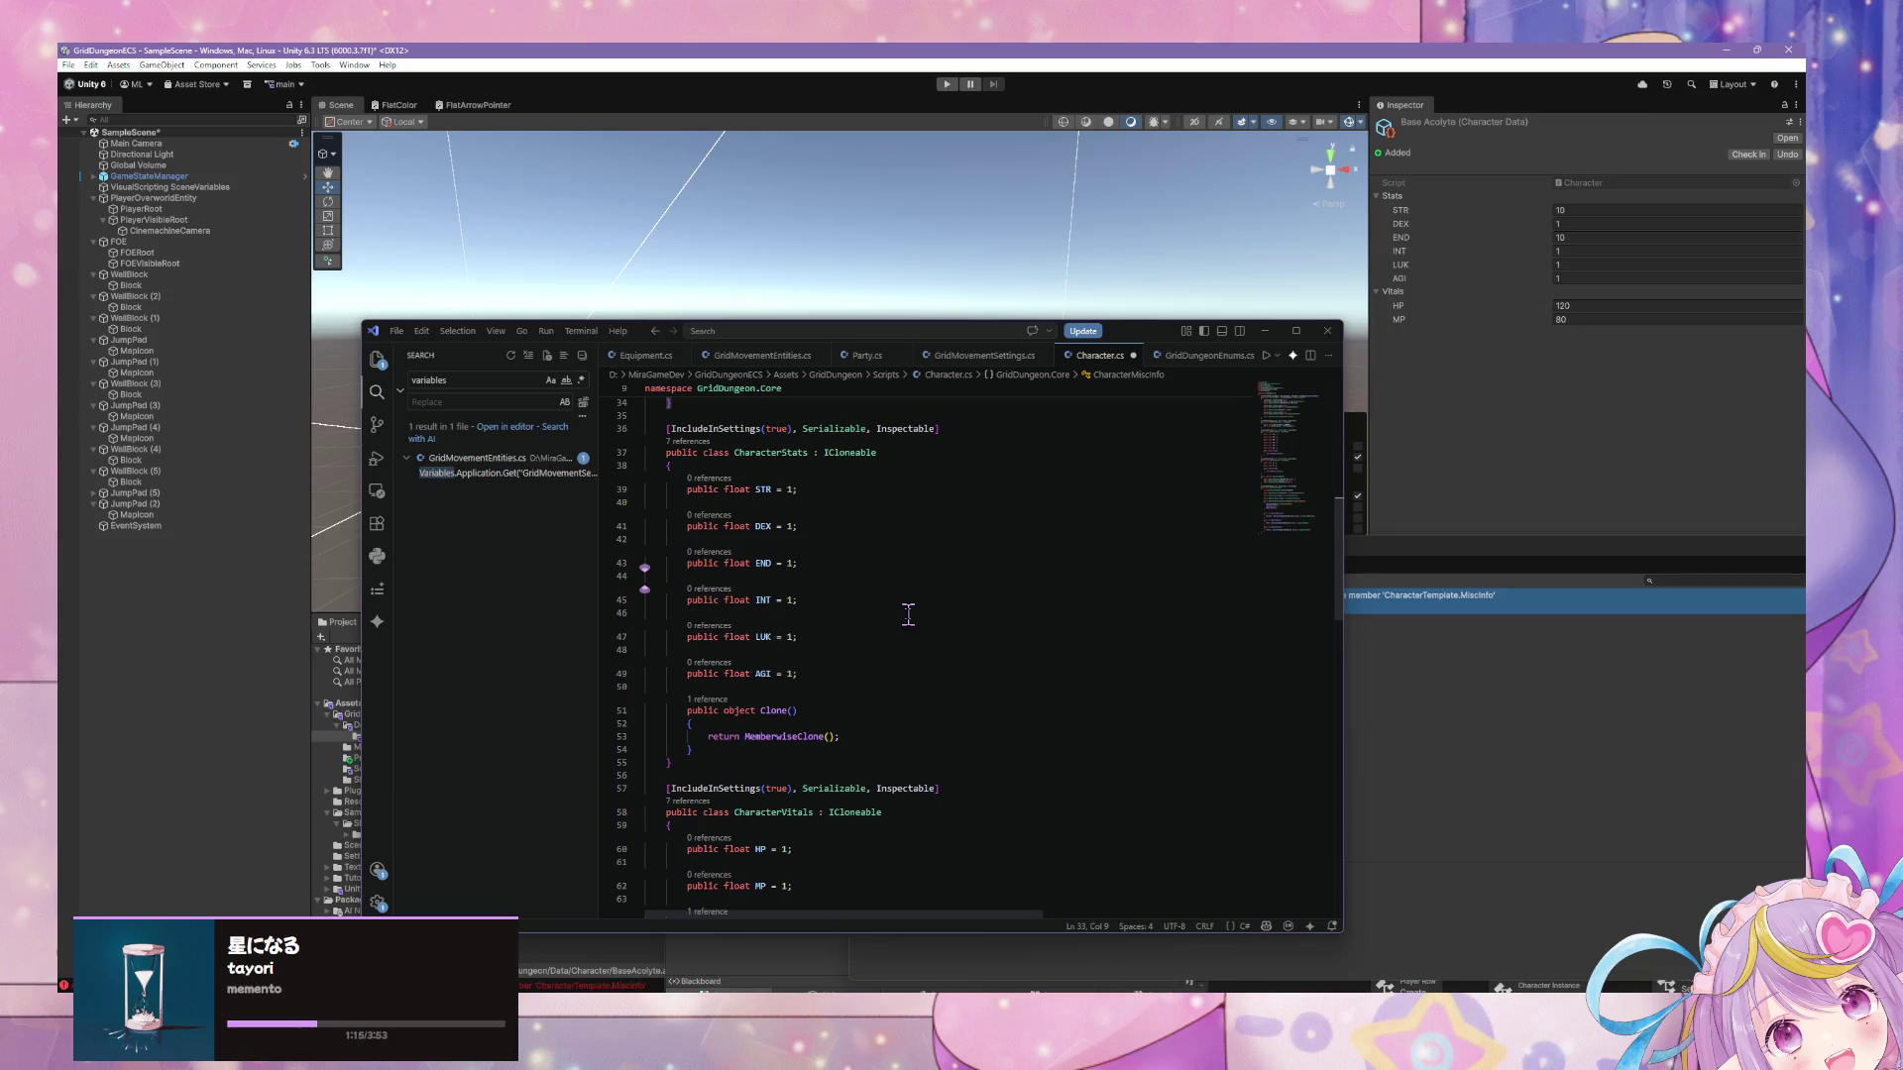
key(Return)
text(pub)
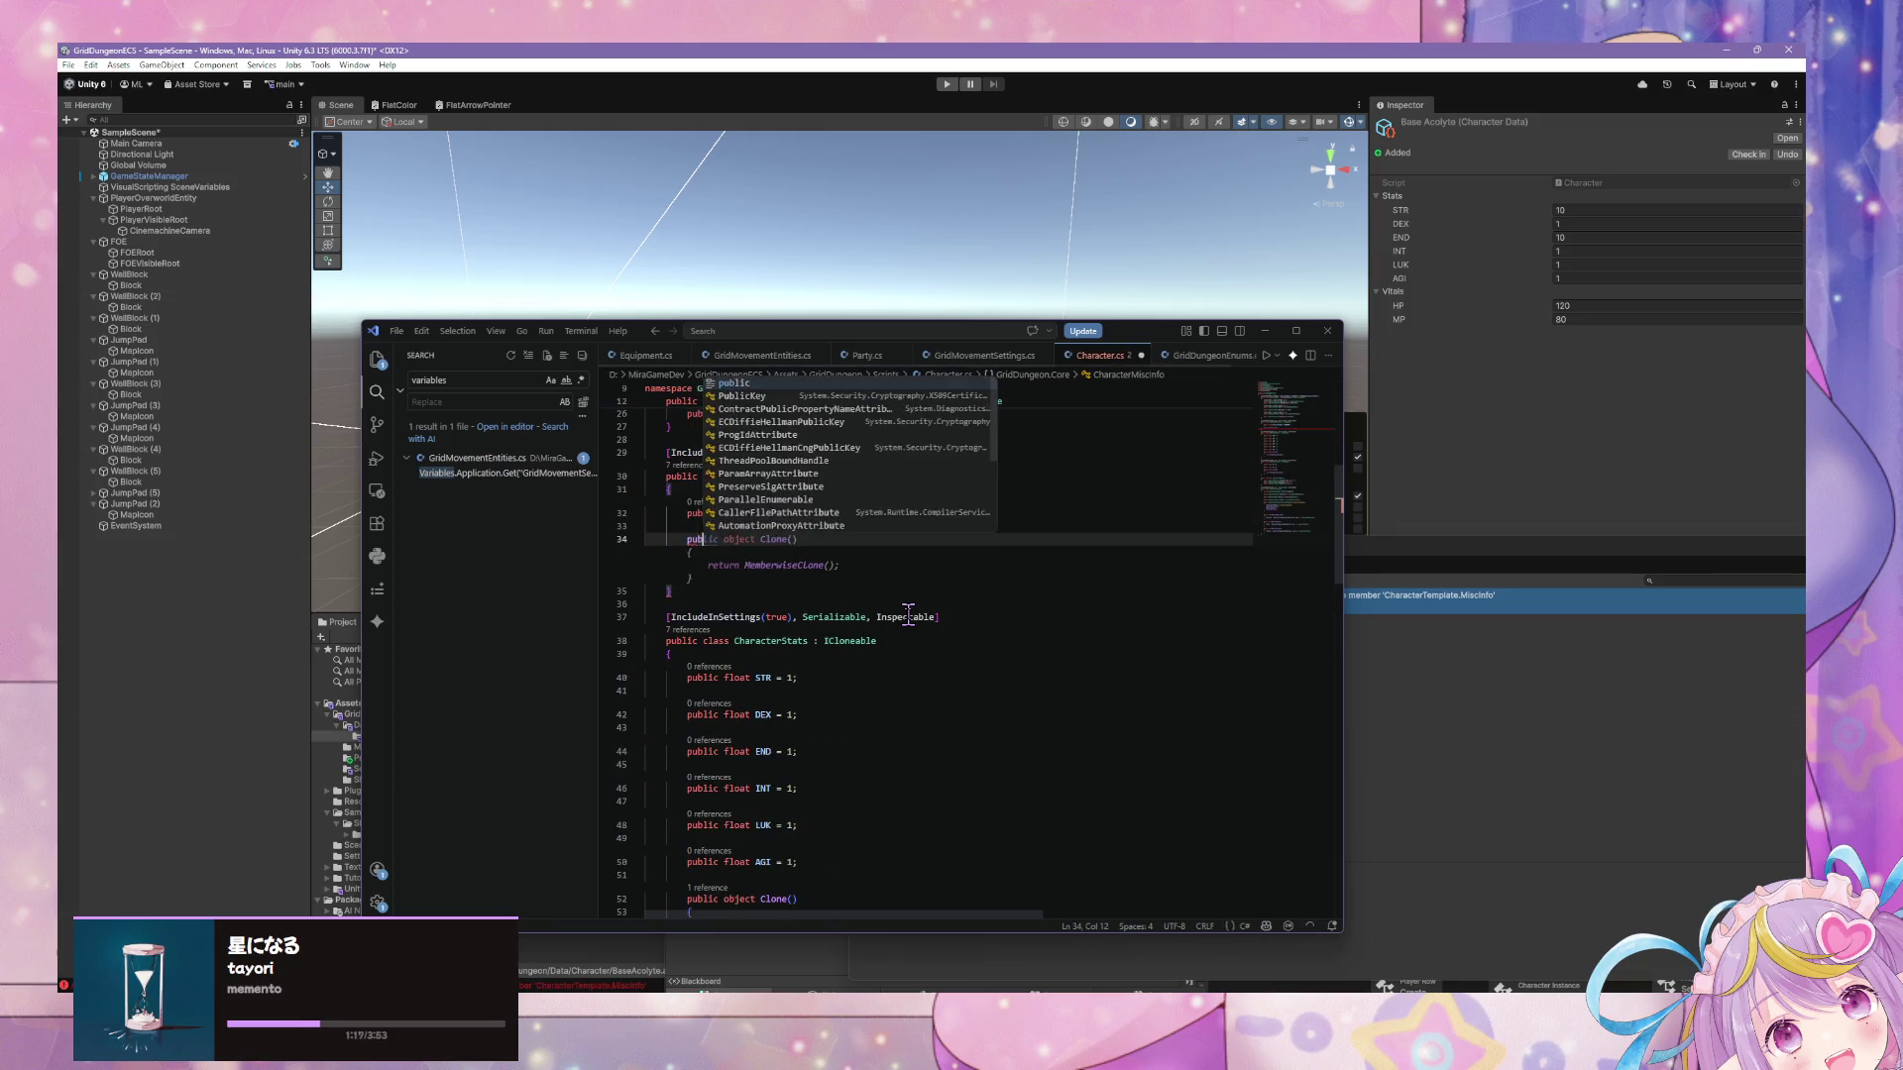
key(Tab)
key(Tab)
Check the Clone method returning MemberwiseClone, then switch to Unity to recompile.
scroll(905, 607, down, 3)
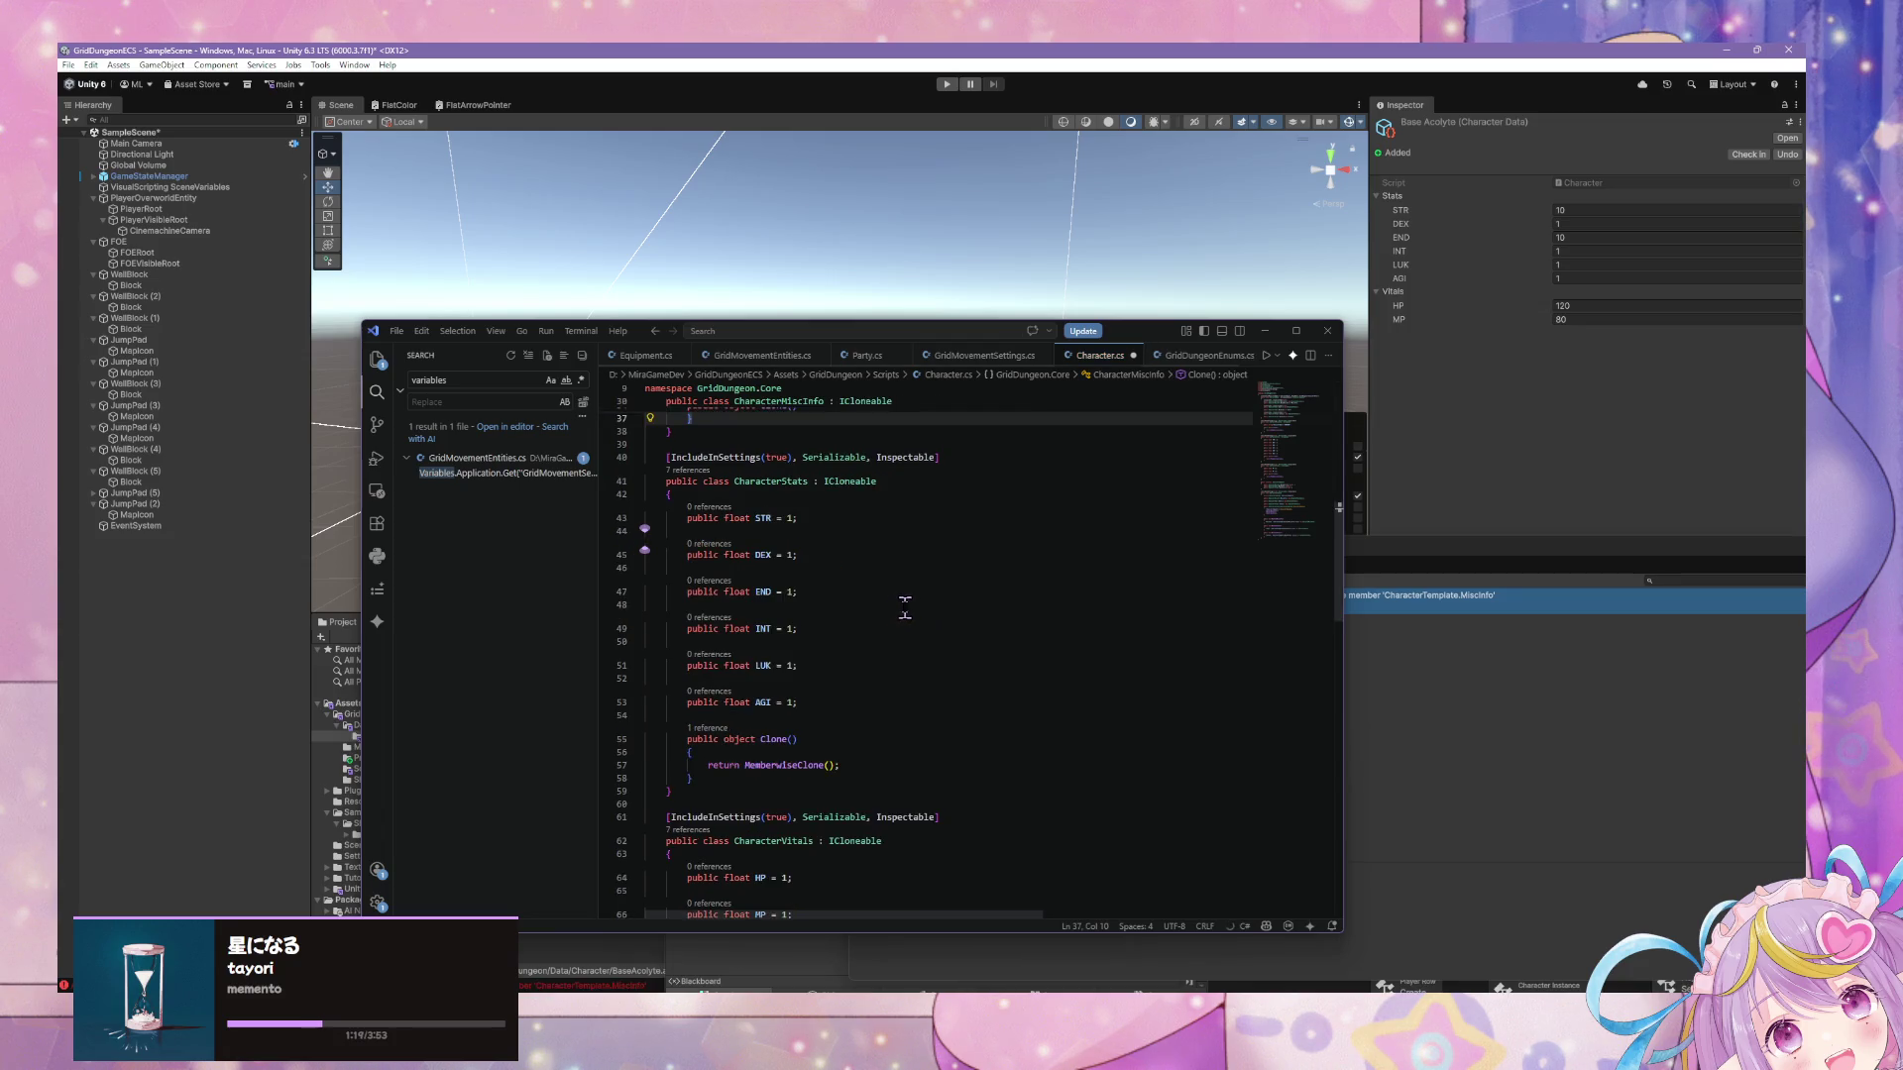
scroll(904, 596, up, 10)
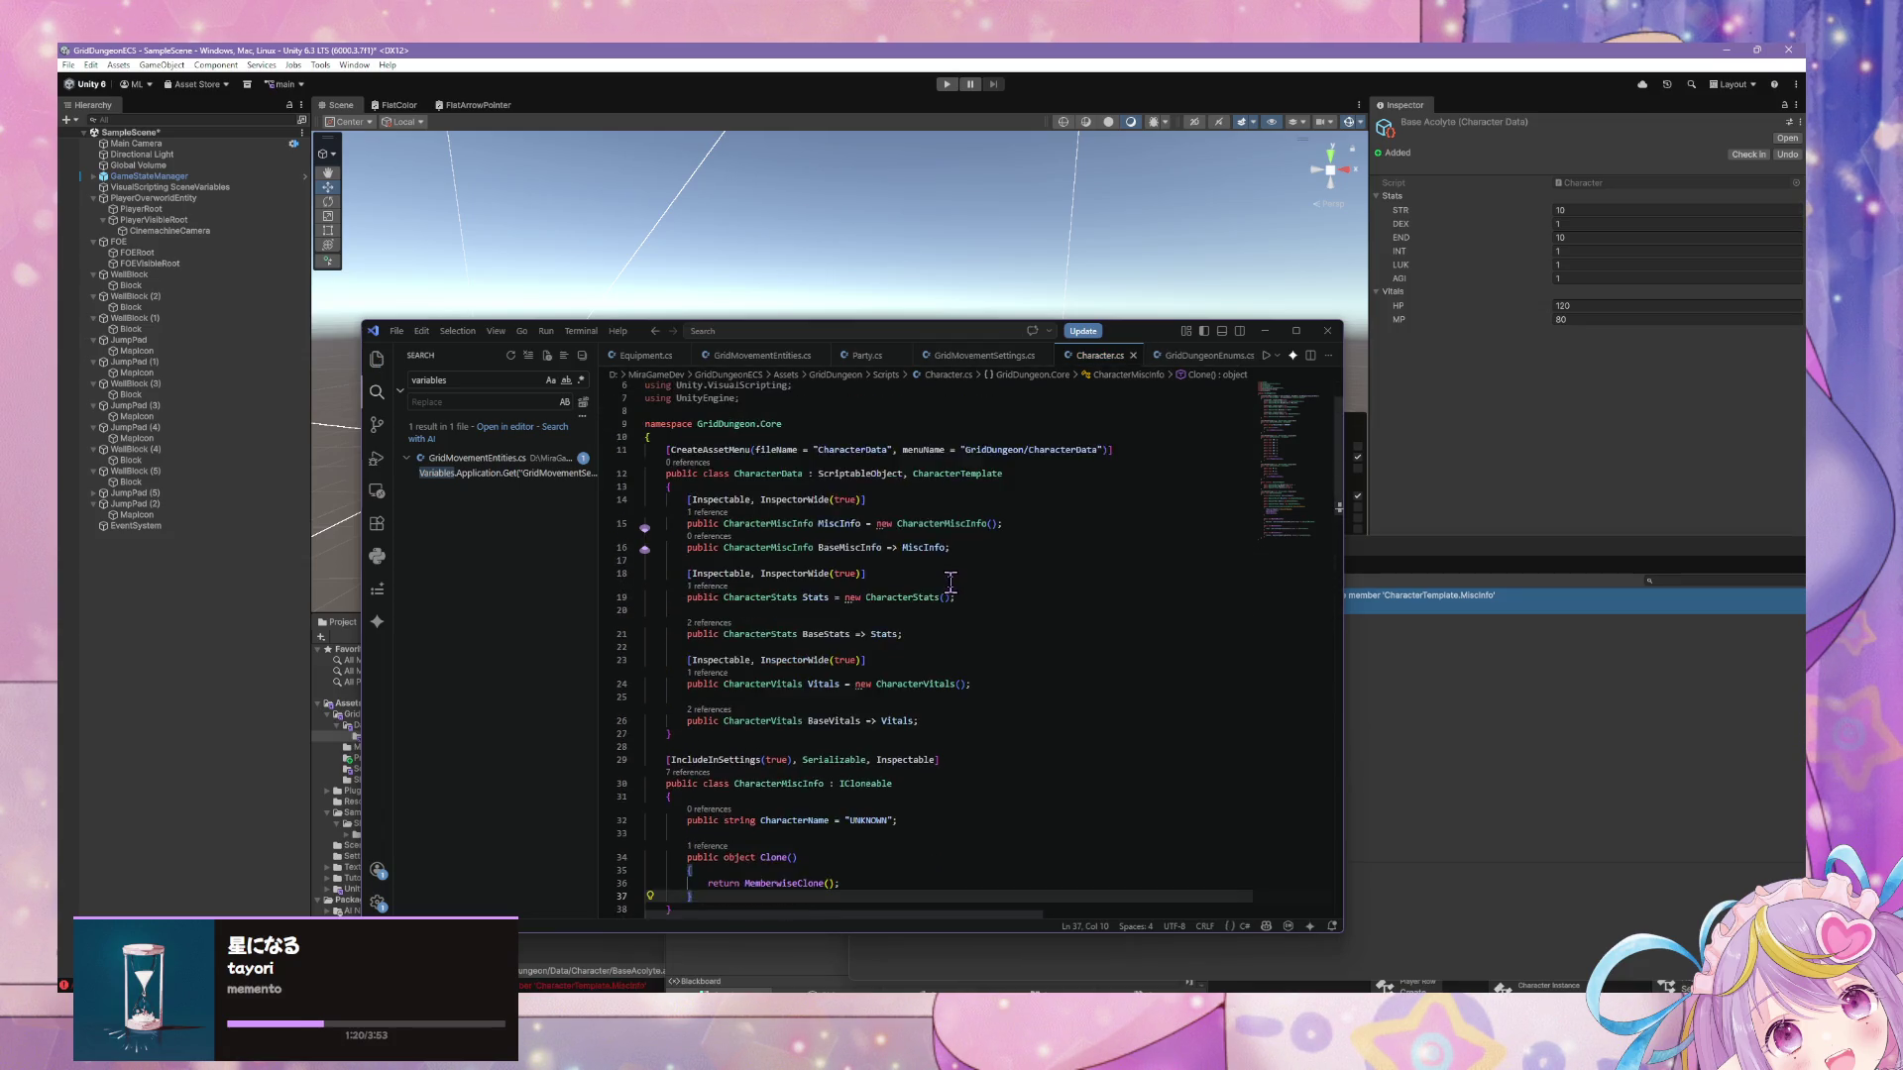
scroll(951, 579, down, 13)
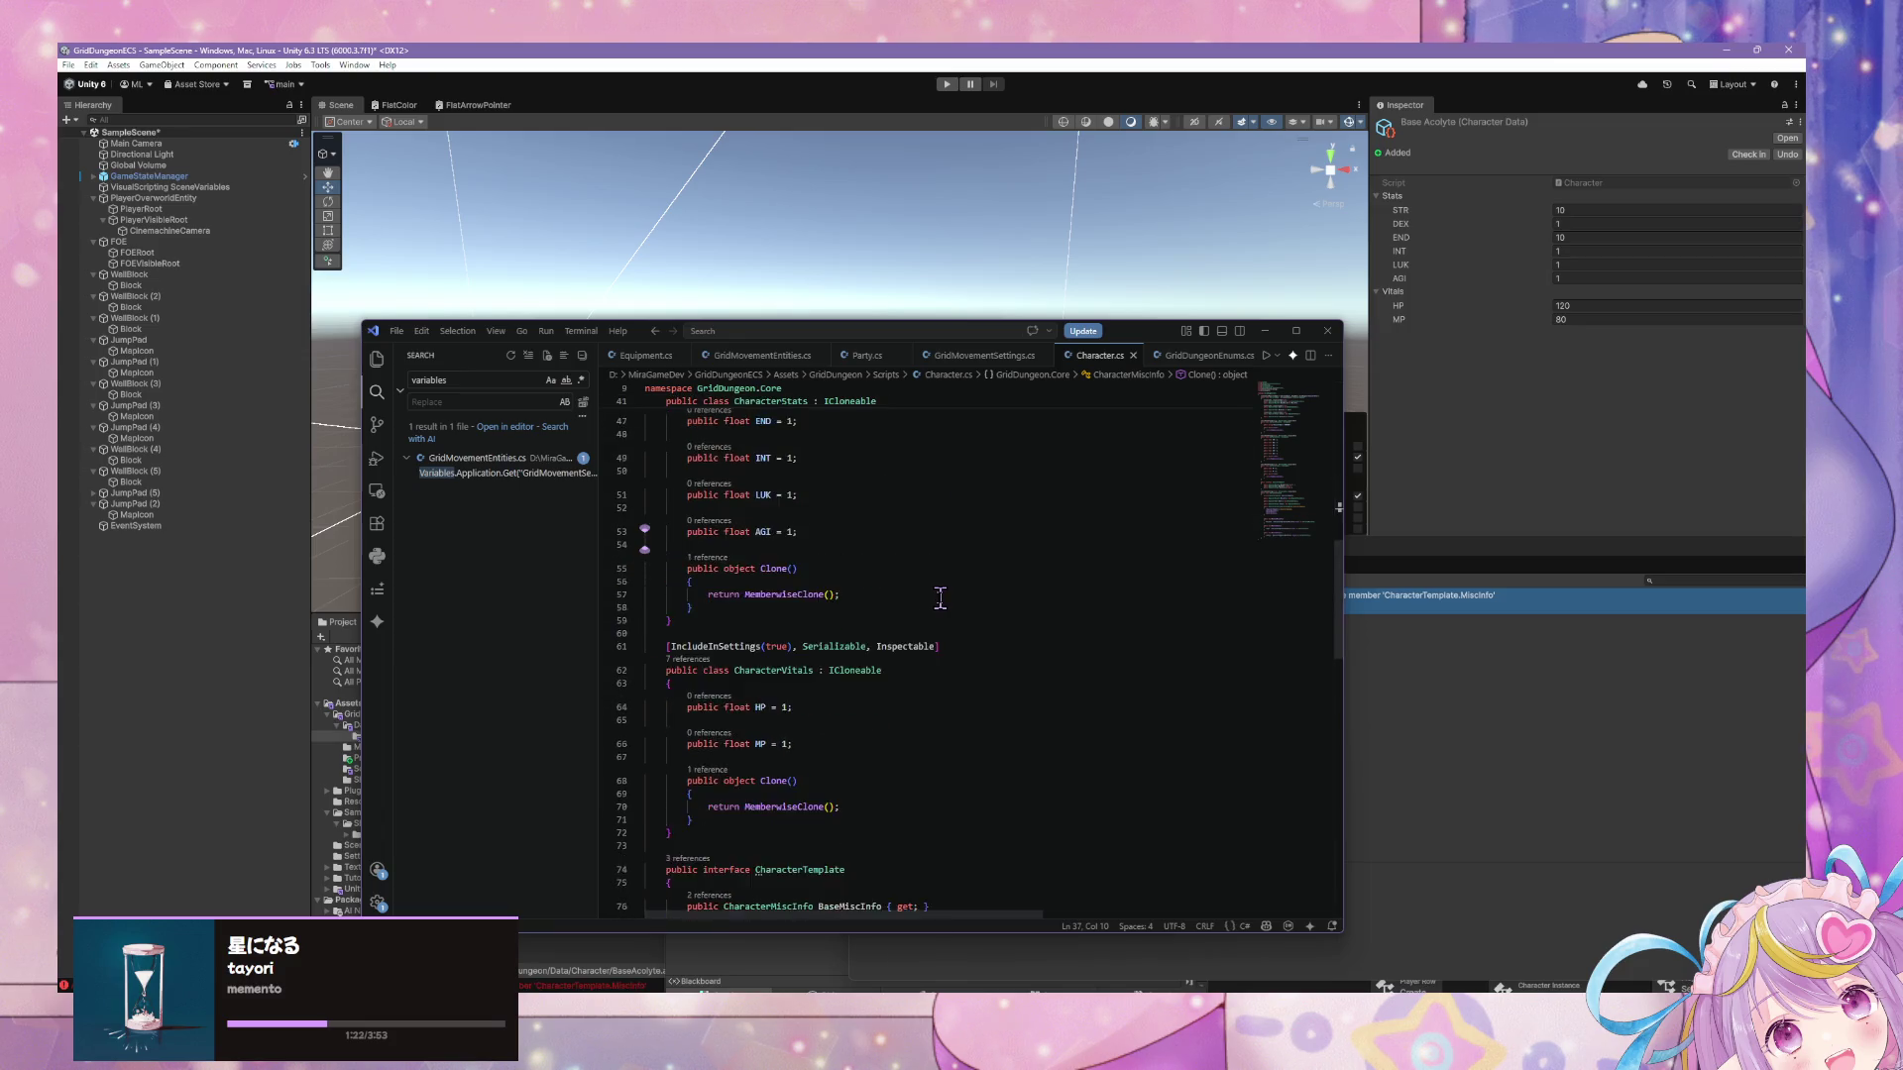
scroll(939, 601, down, 5)
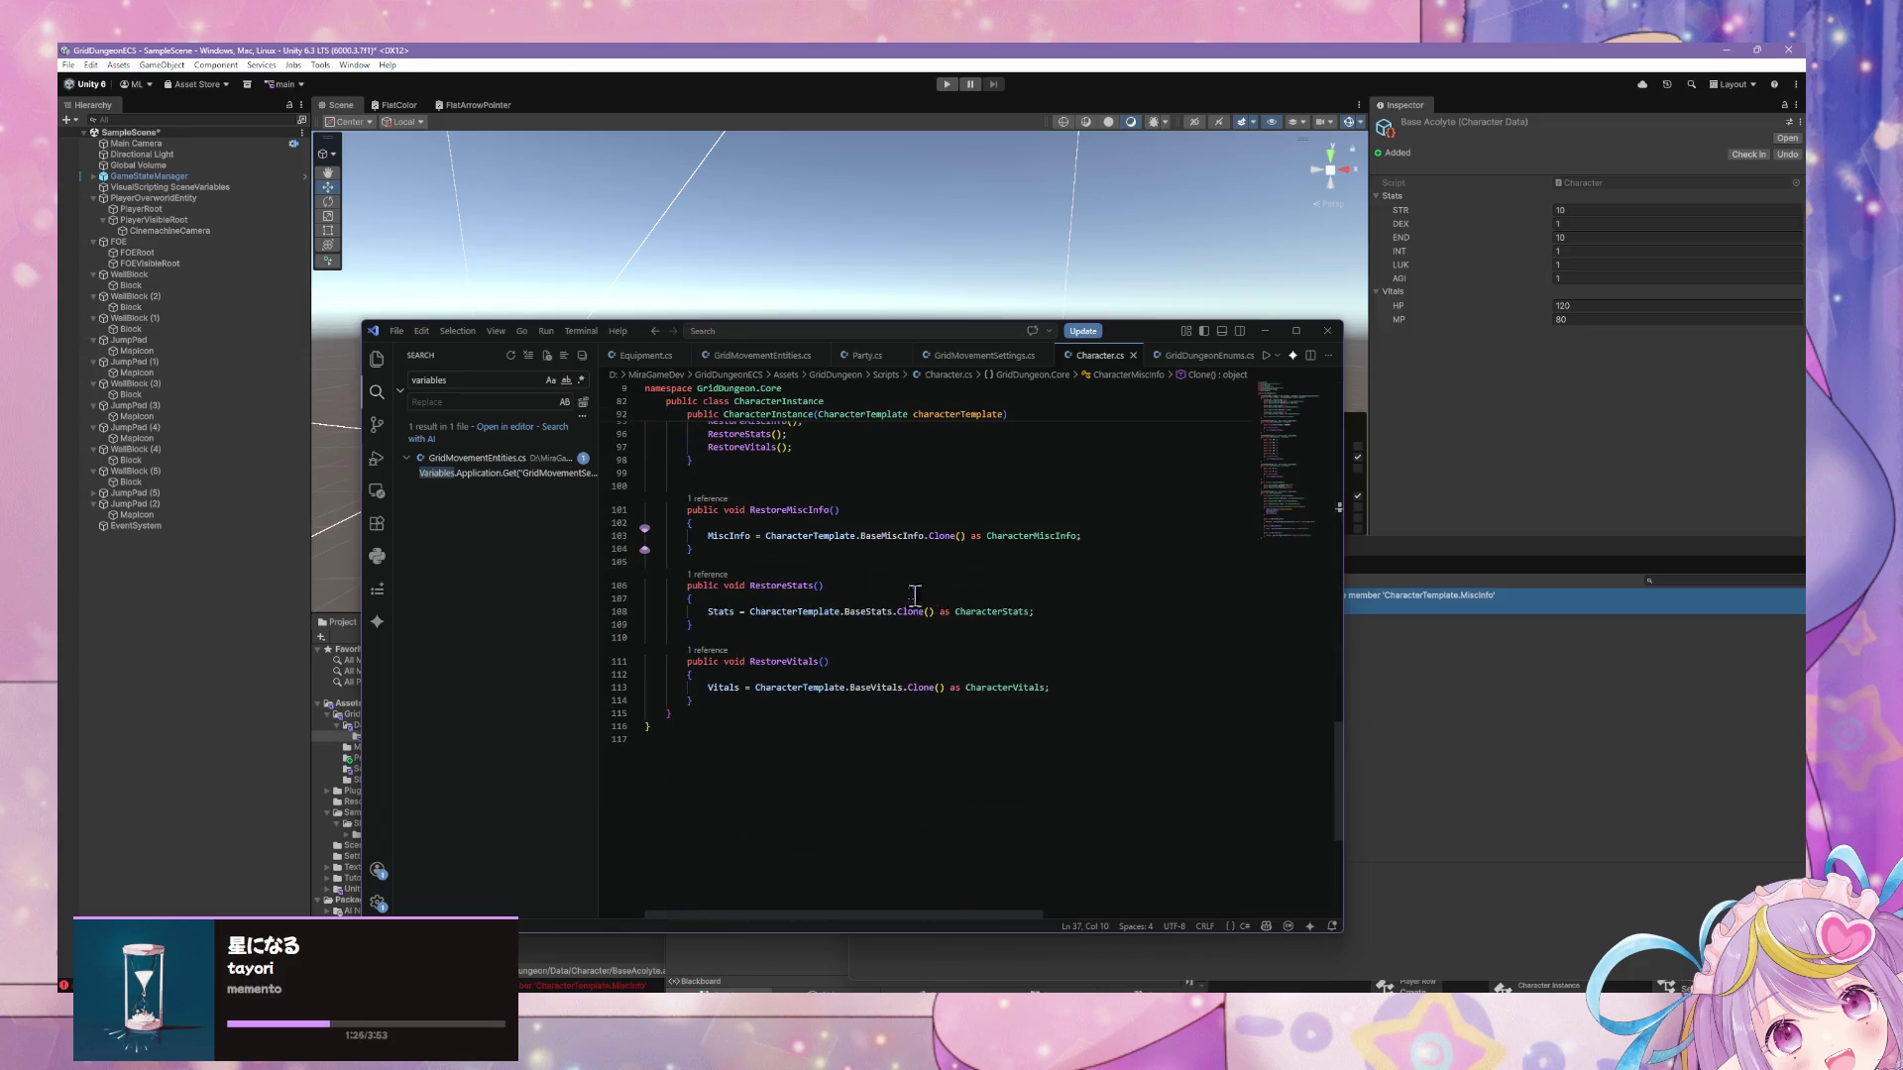
click(1433, 497)
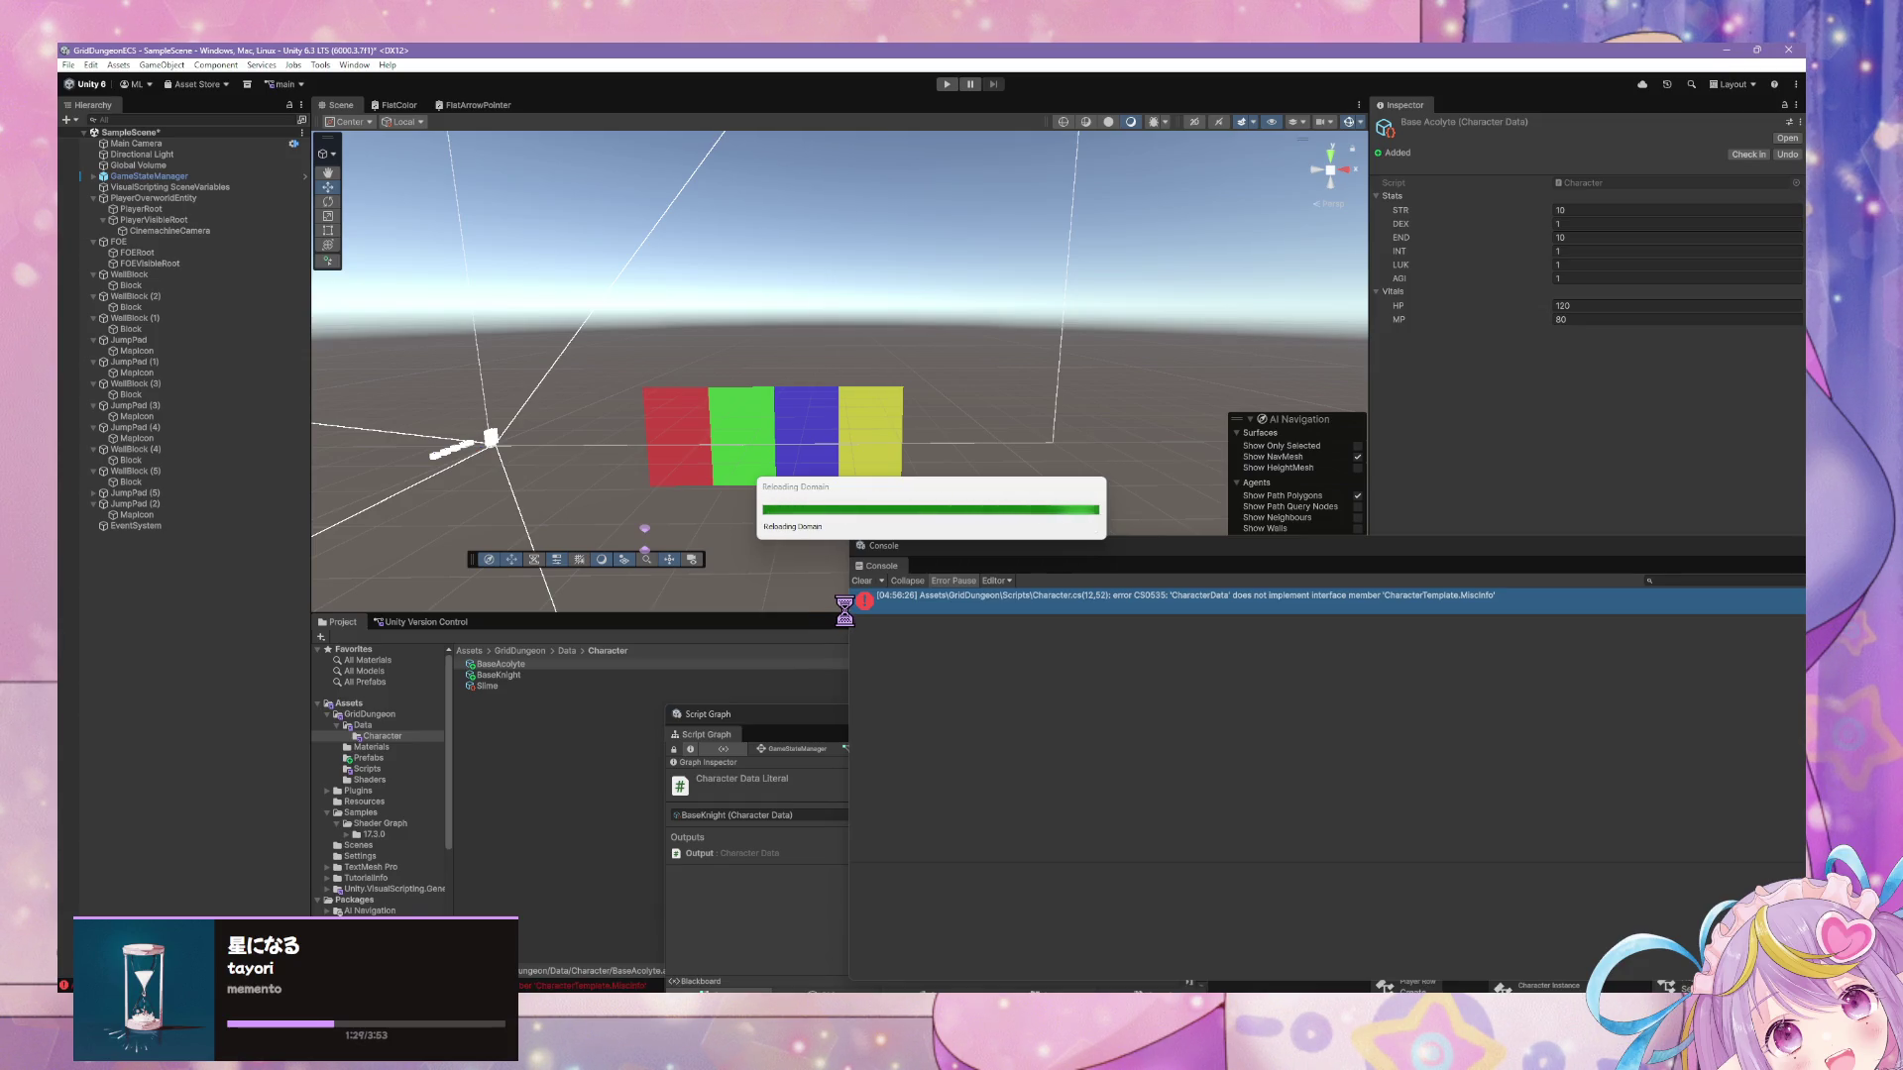
Let Unity finish compiling, then bring Character.cs back in Visual Studio Code.
mouse_move(1190, 1061)
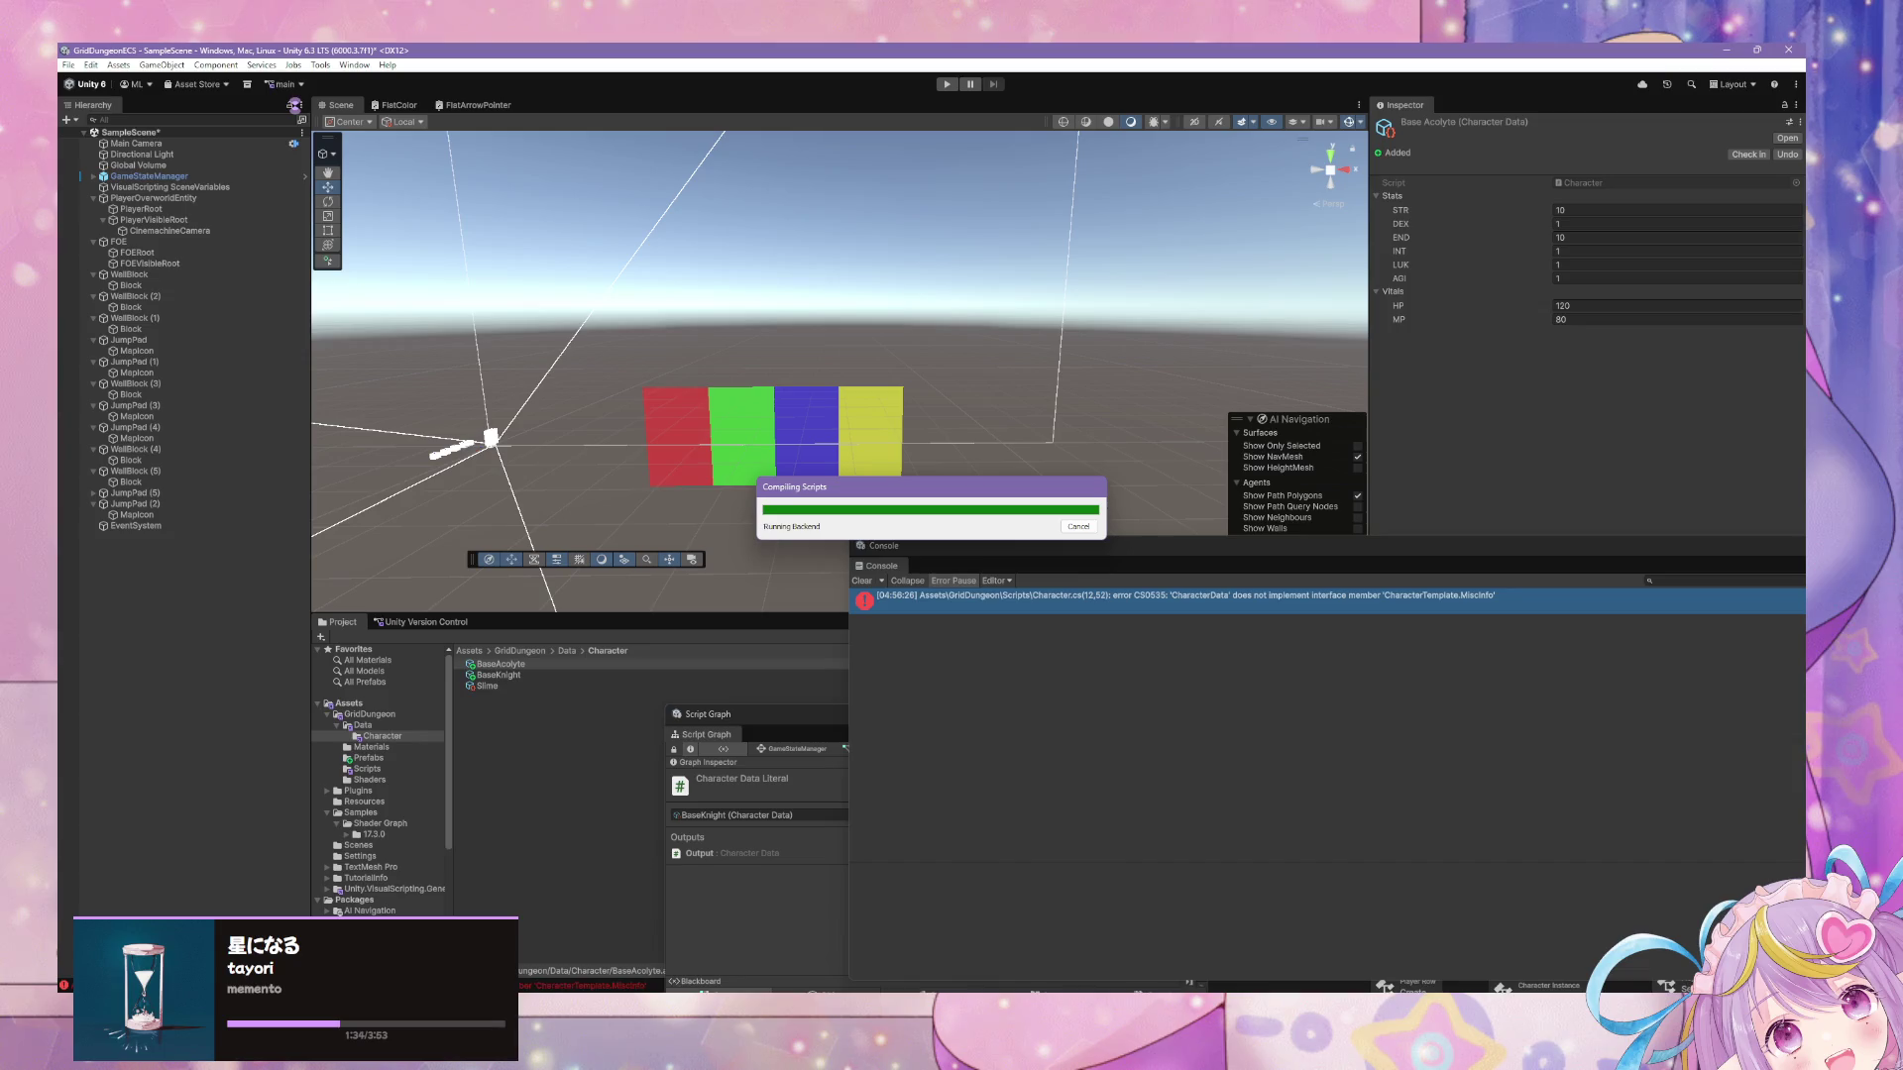
scroll(950, 783, up, 5)
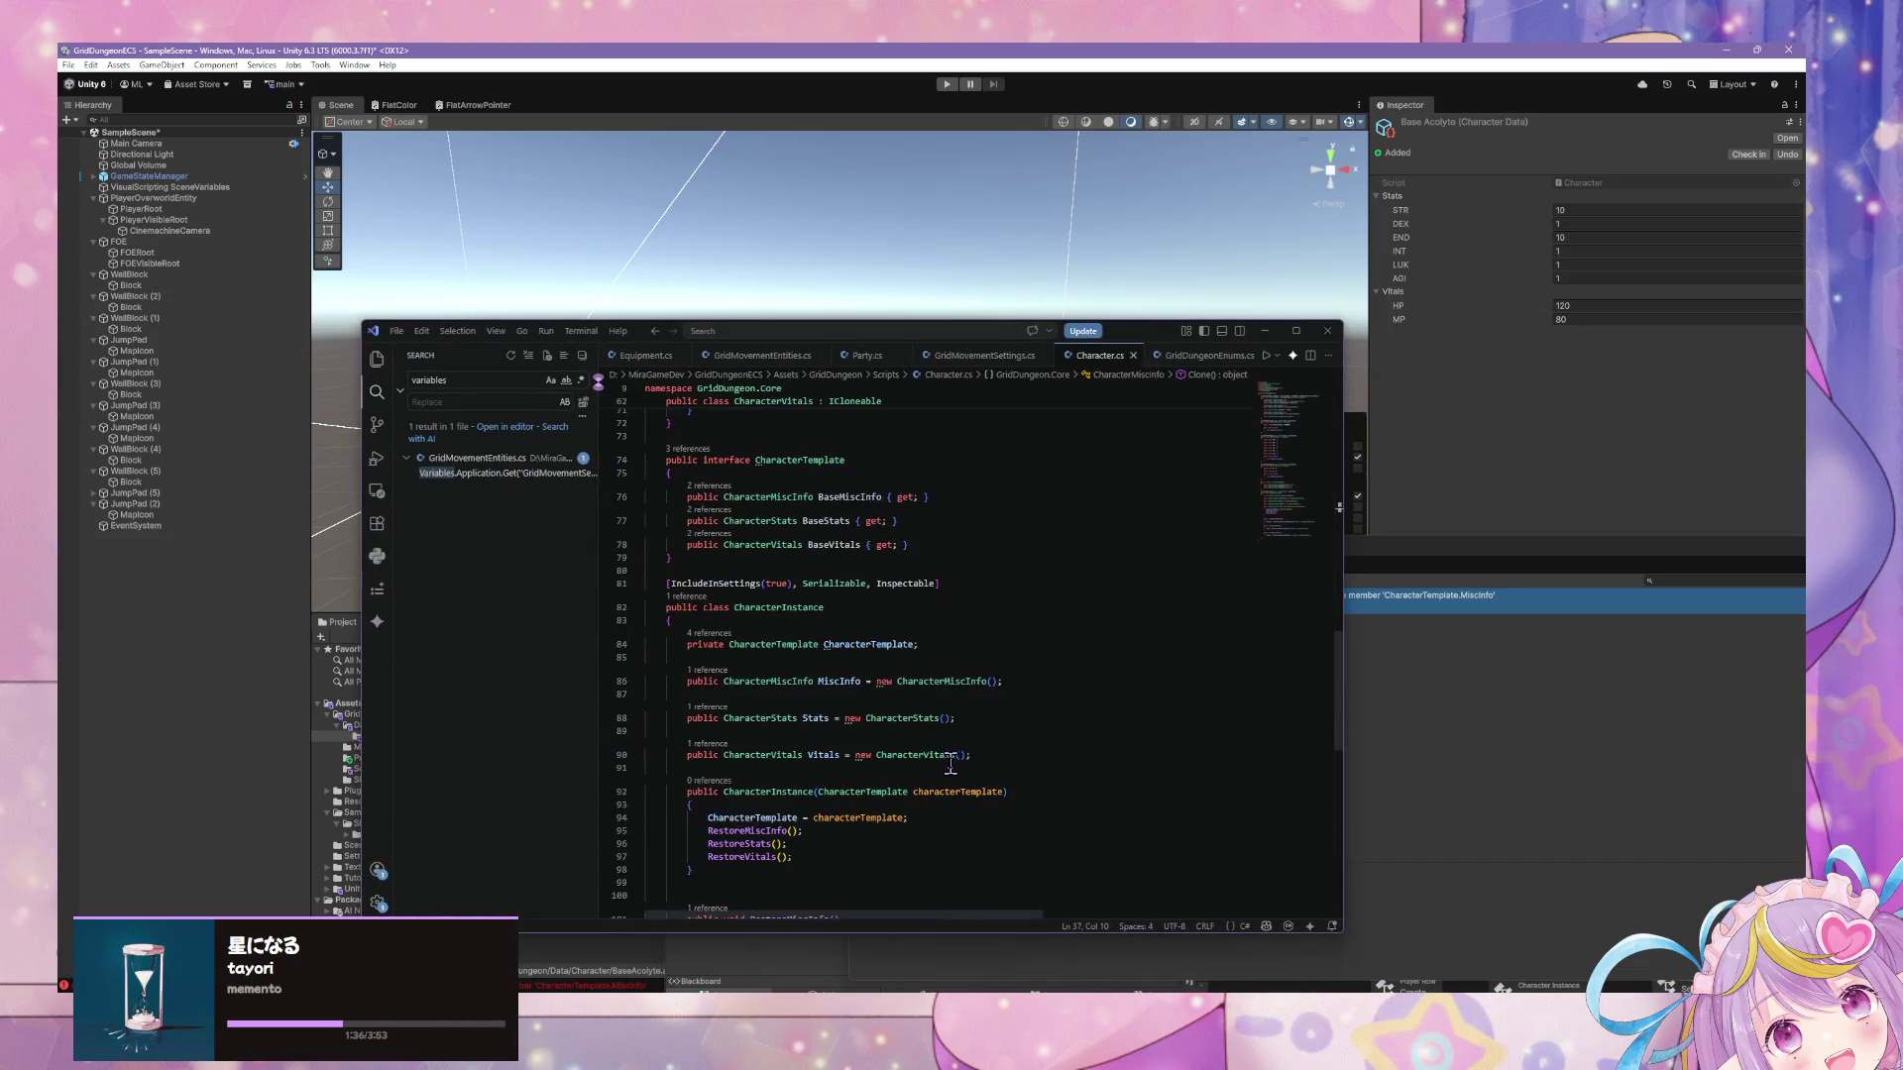
scroll(950, 764, up, 3)
scroll(950, 763, down, 5)
scroll(950, 764, up, 2)
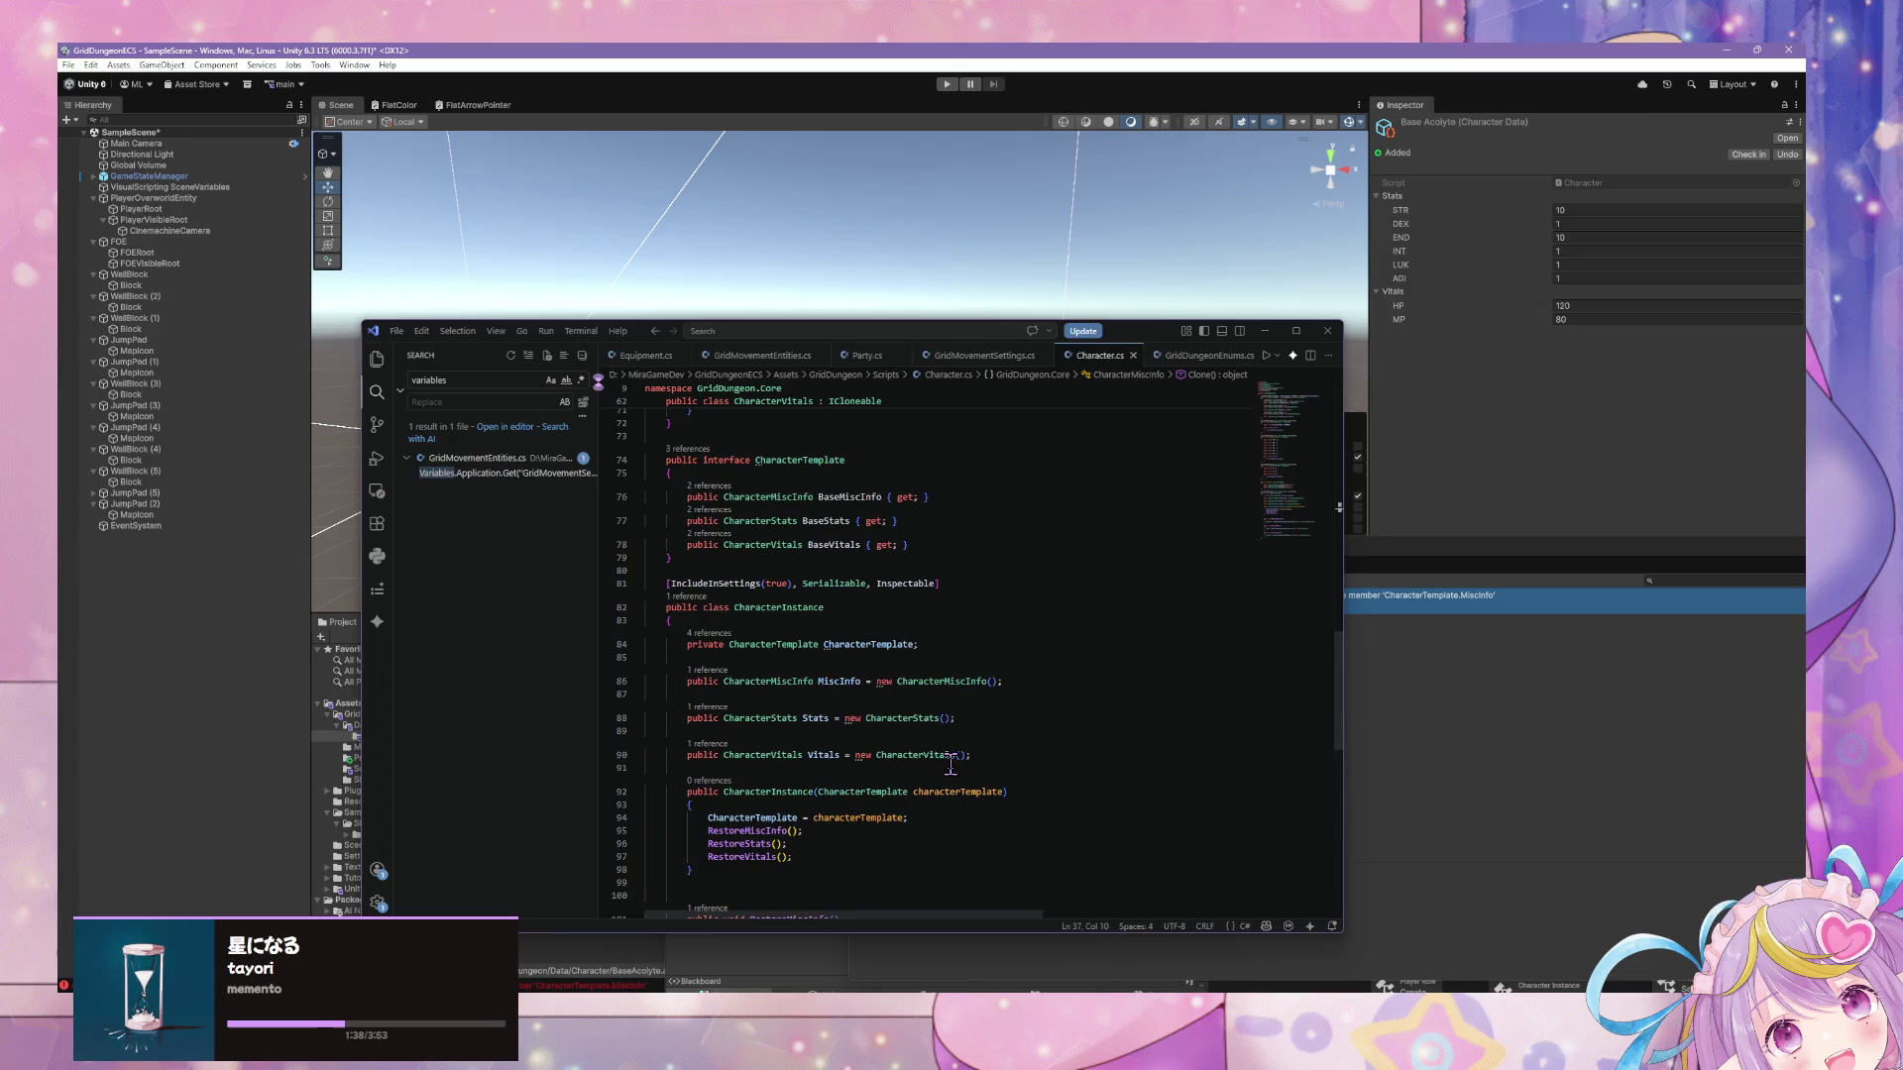
scroll(950, 763, up, 18)
scroll(949, 763, right, 2)
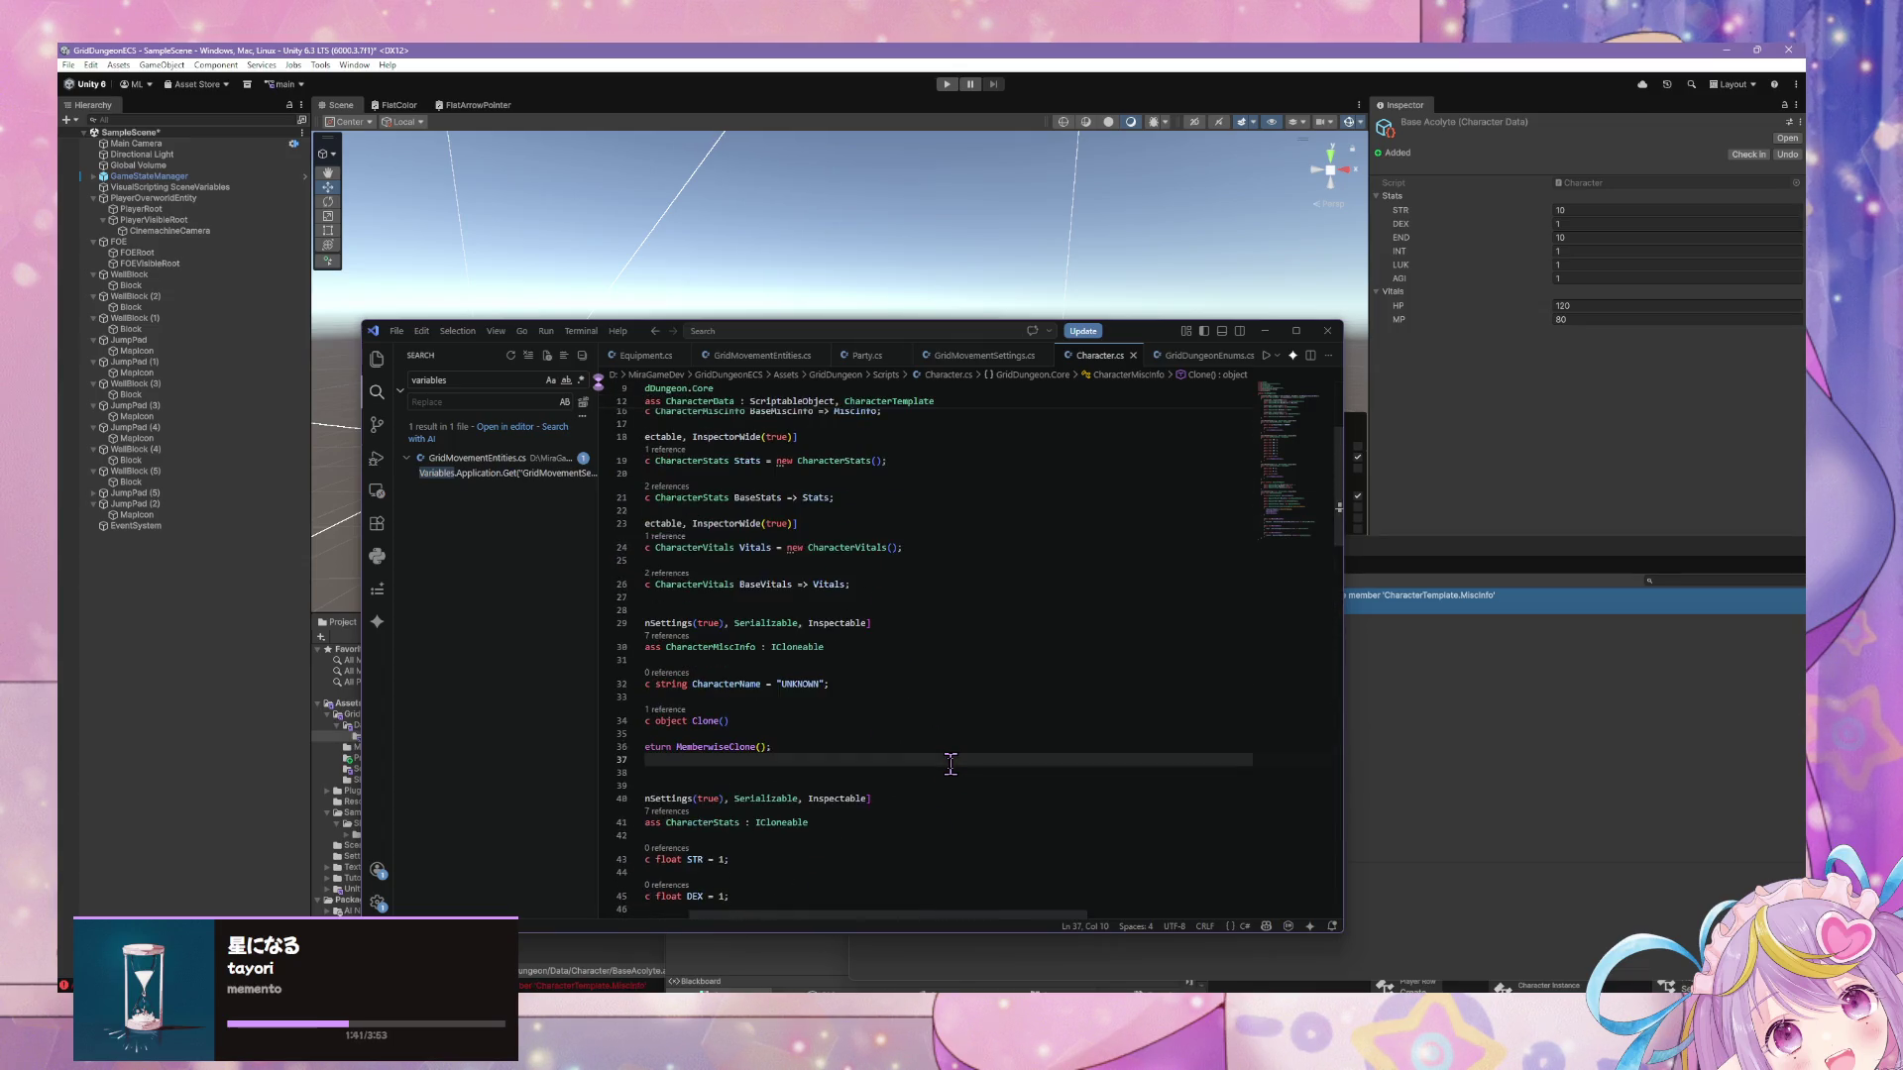
scroll(950, 763, up, 2)
scroll(957, 838, left, 2)
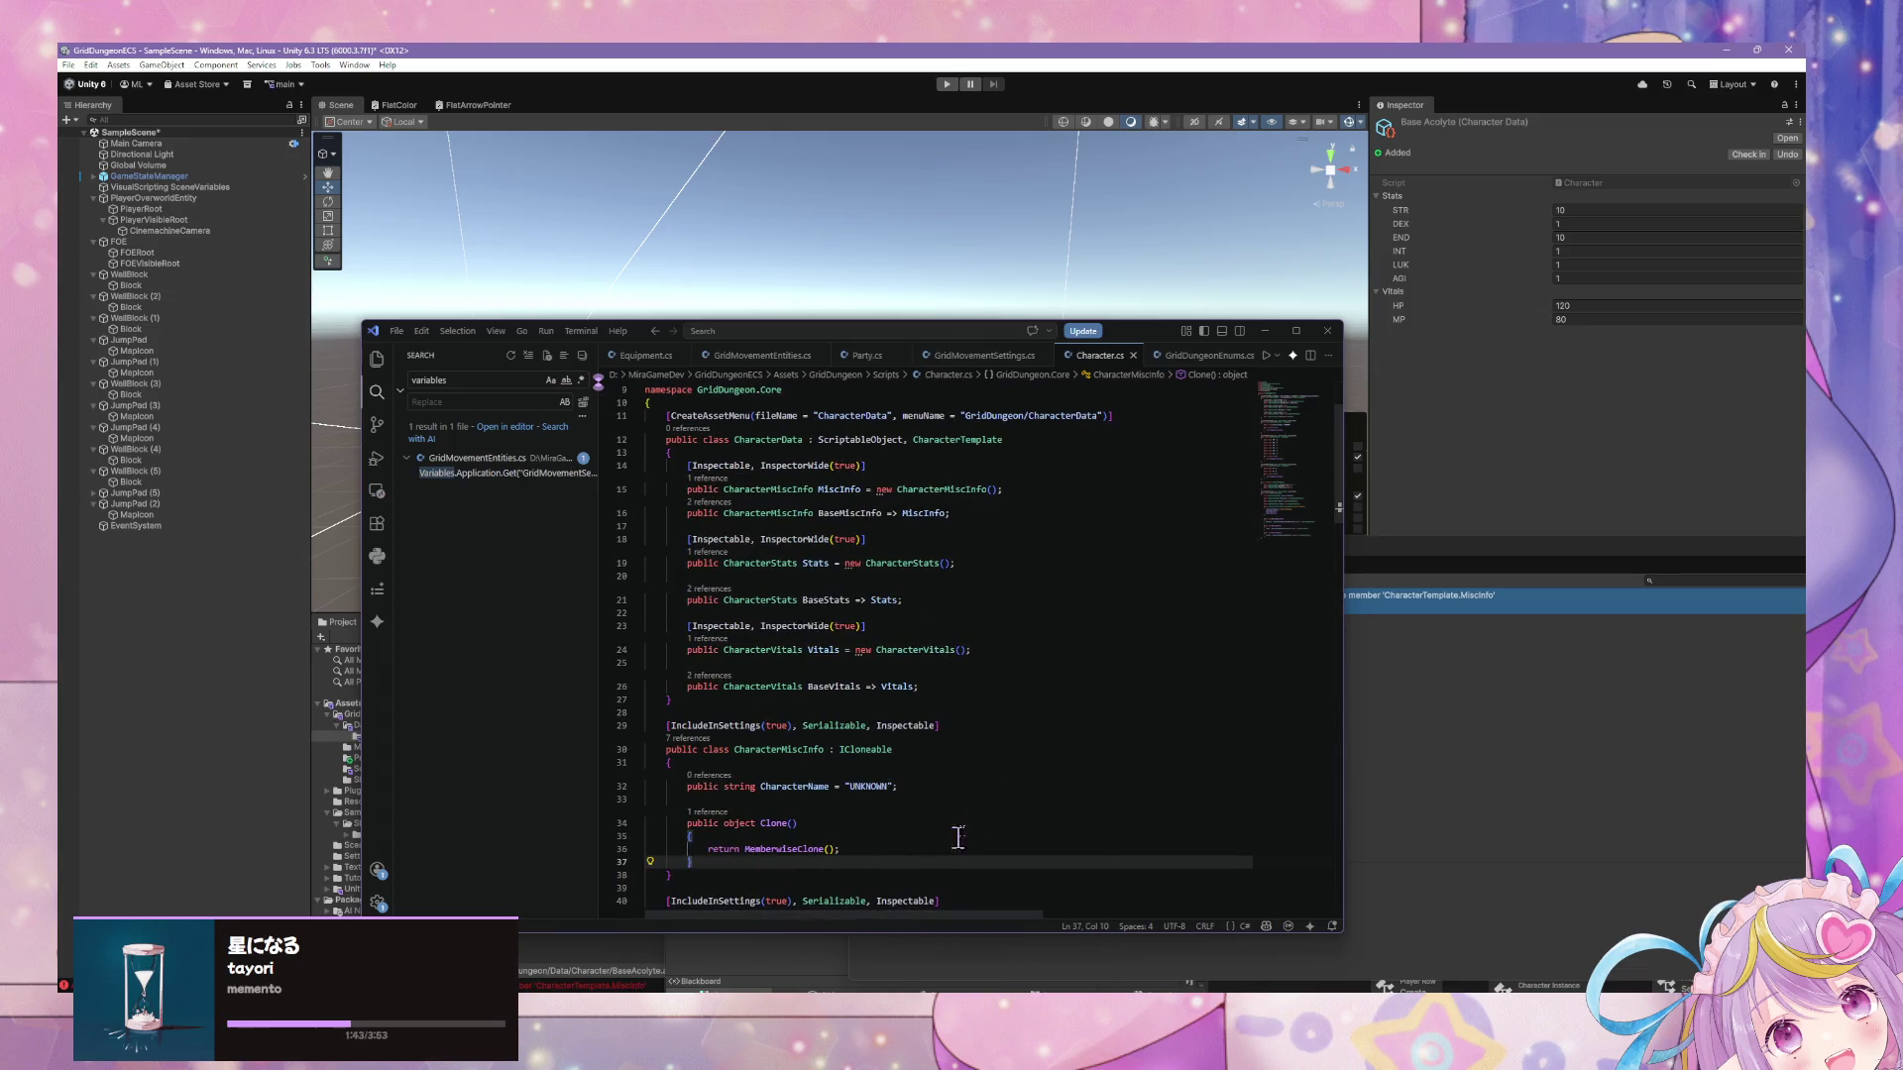
scroll(1000, 804, up, 2)
scroll(1003, 805, down, 16)
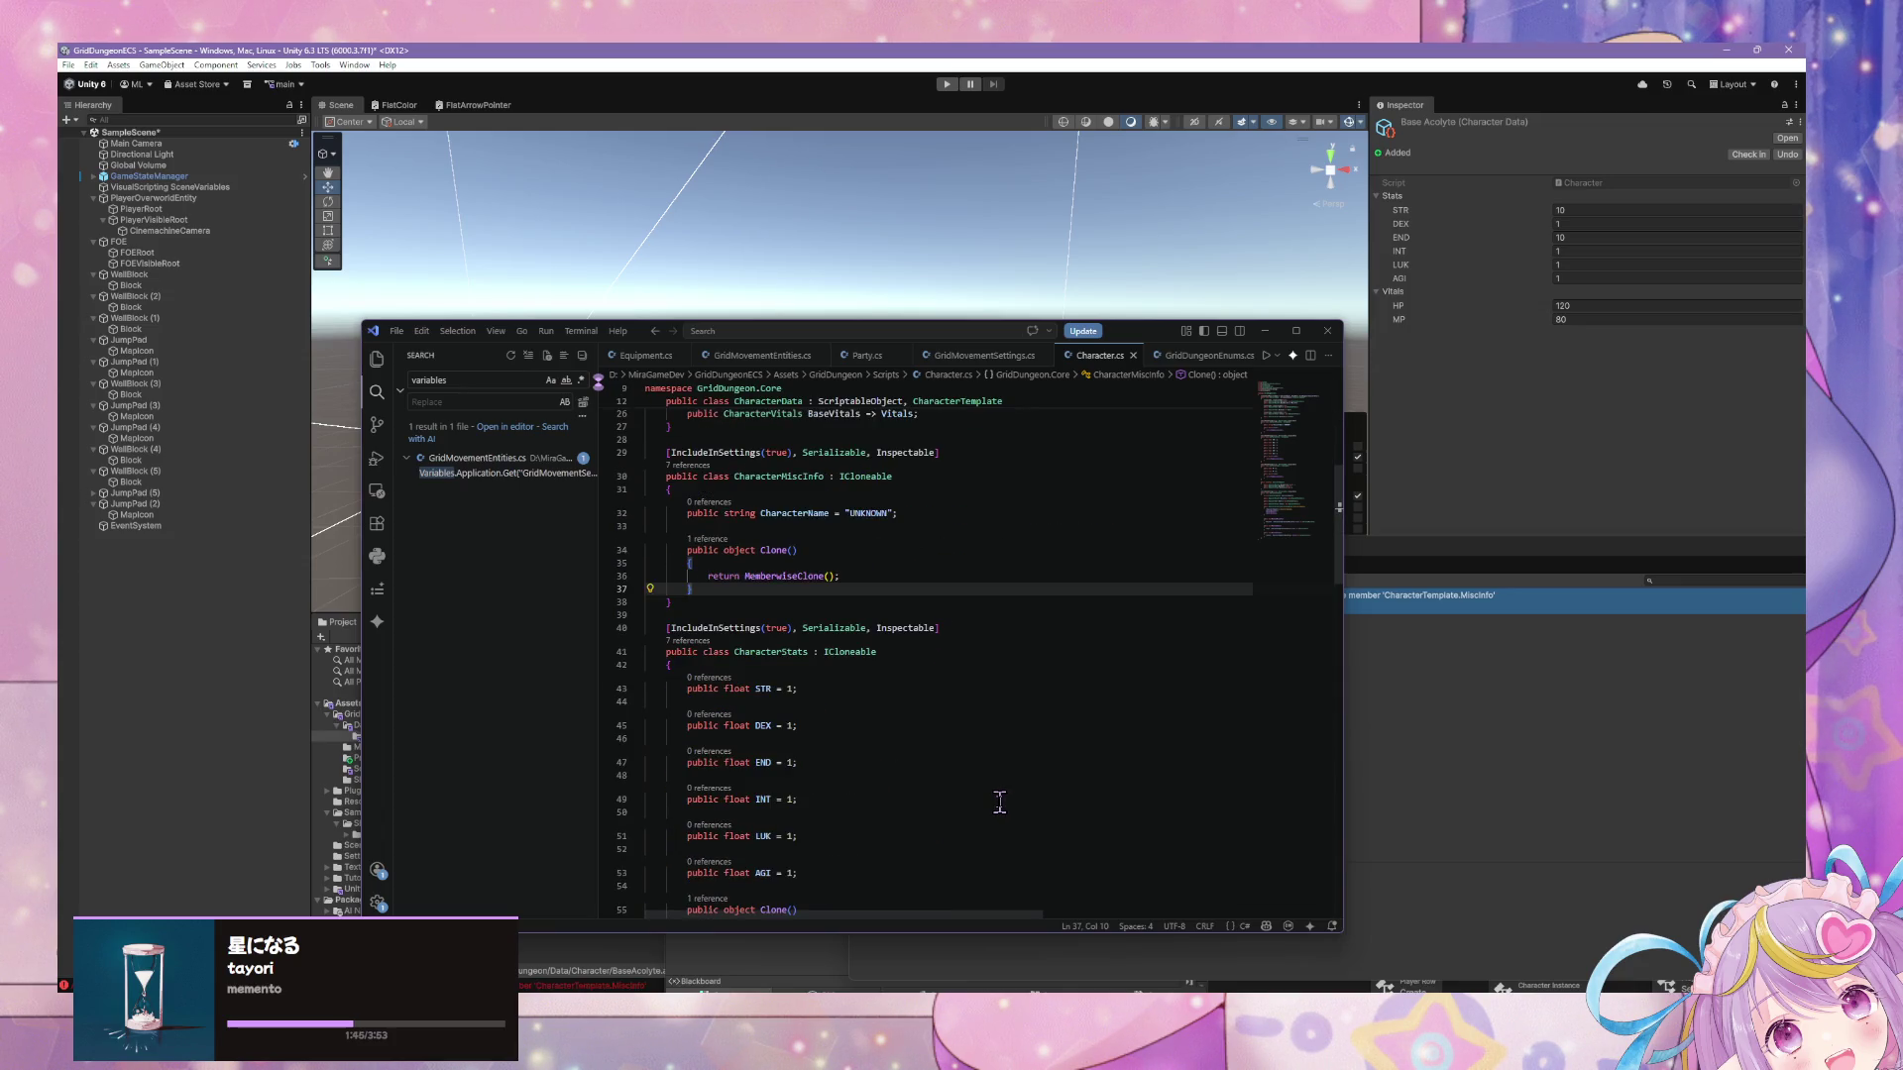
scroll(997, 806, down, 10)
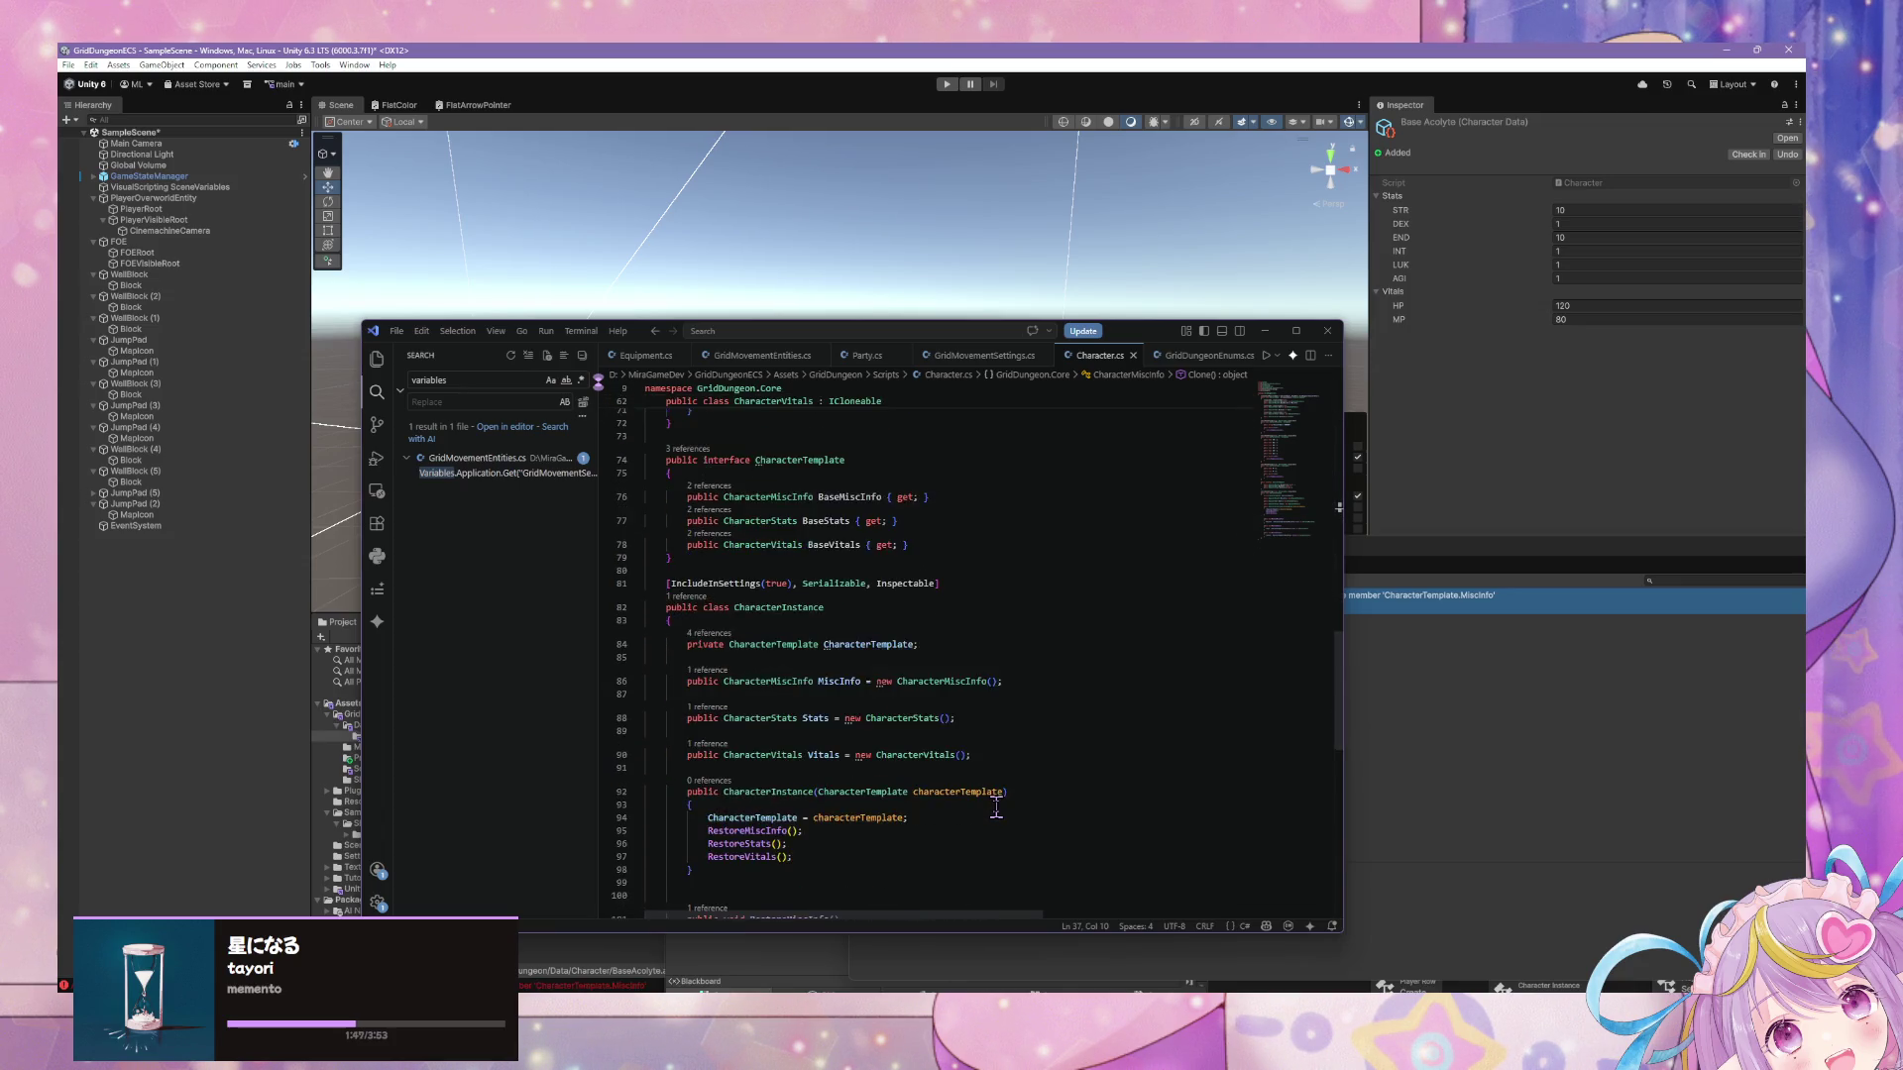
scroll(992, 812, up, 3)
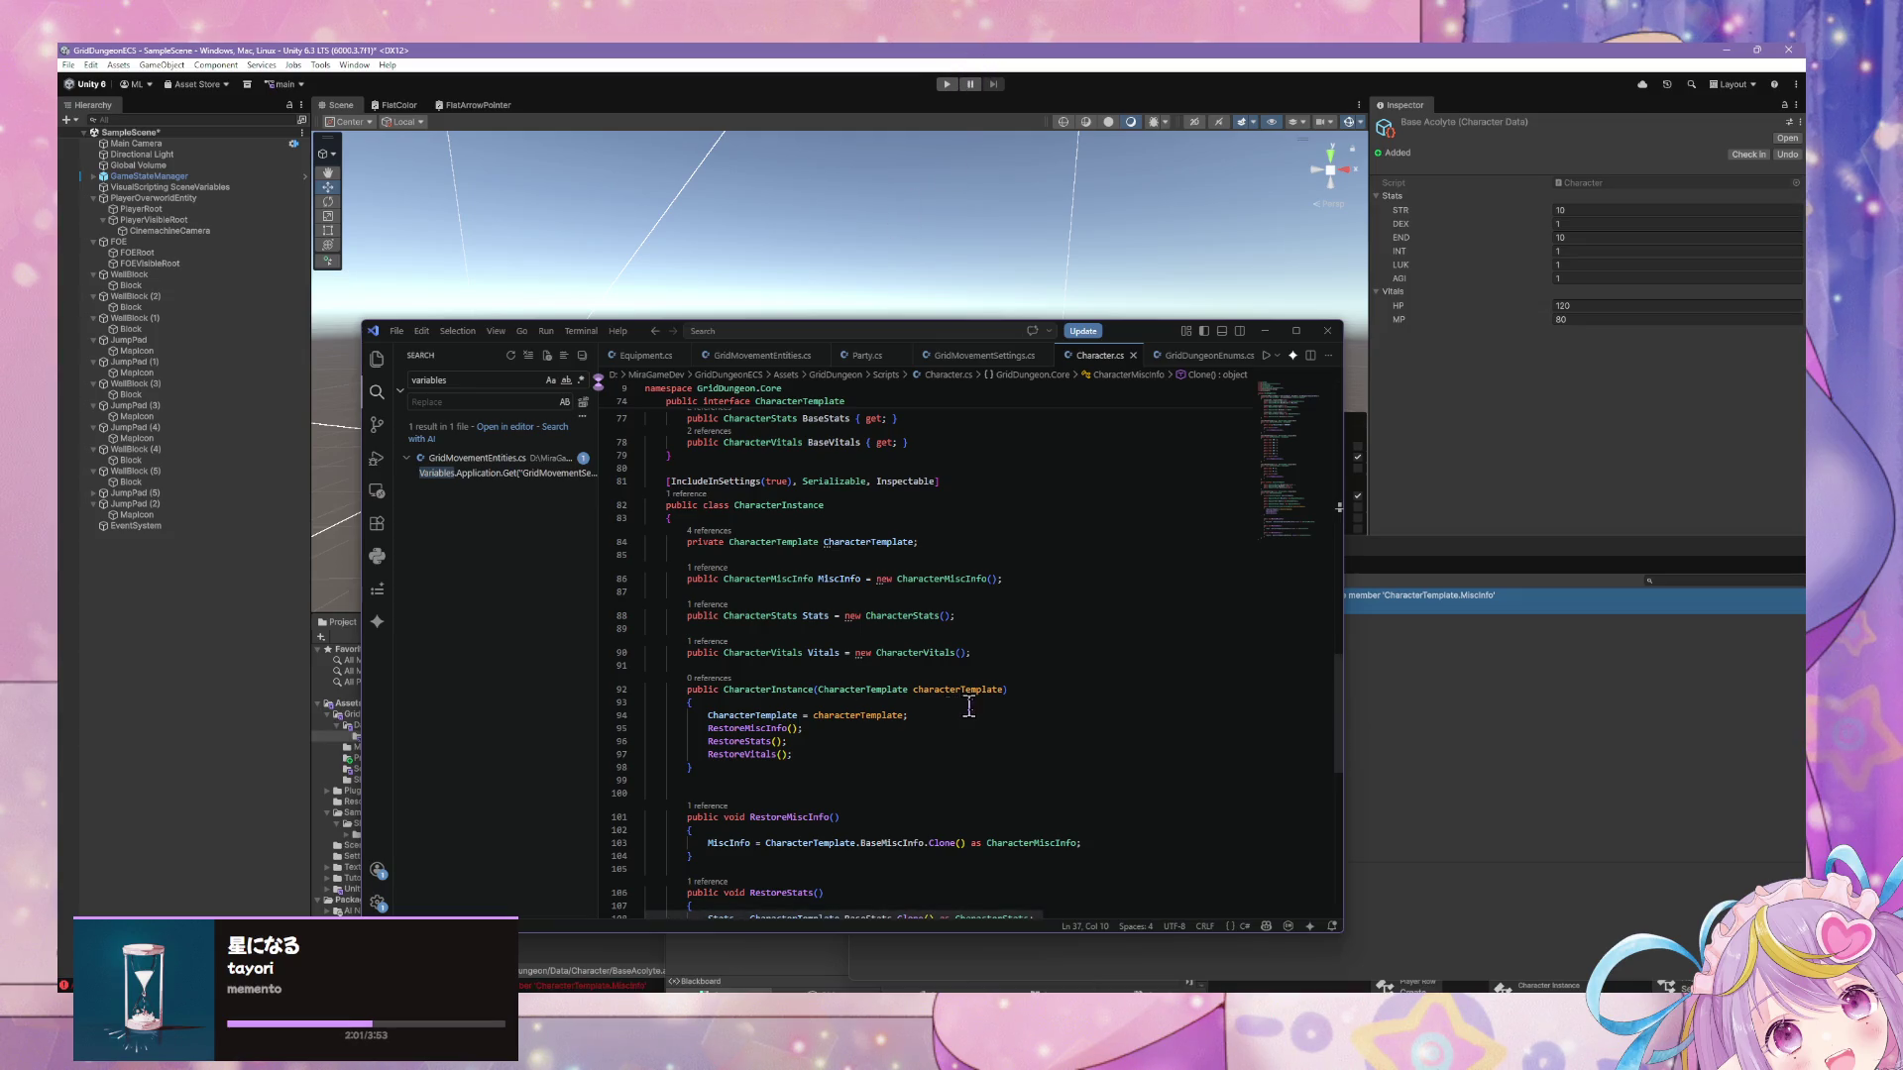
Trigger Unity's recompile and move the VS Code window down-right out of the way.
click(792, 664)
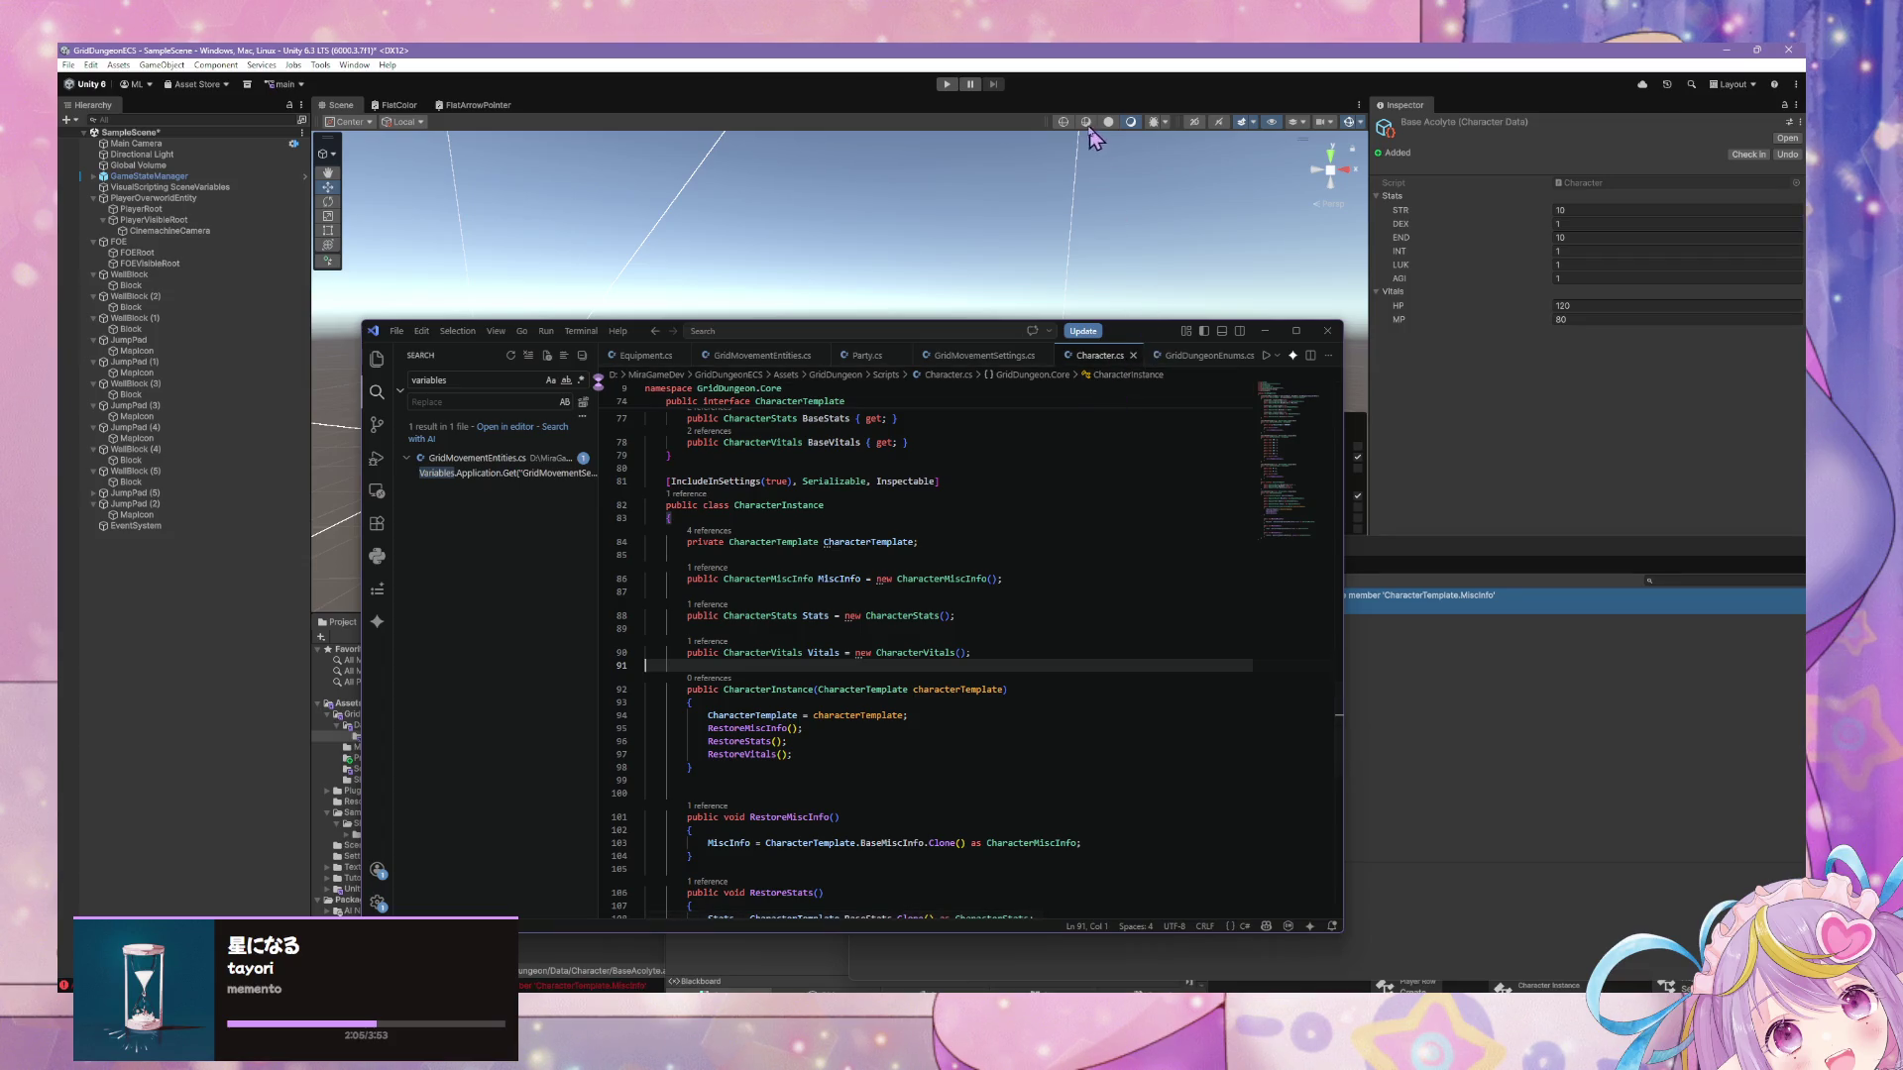
click(1079, 68)
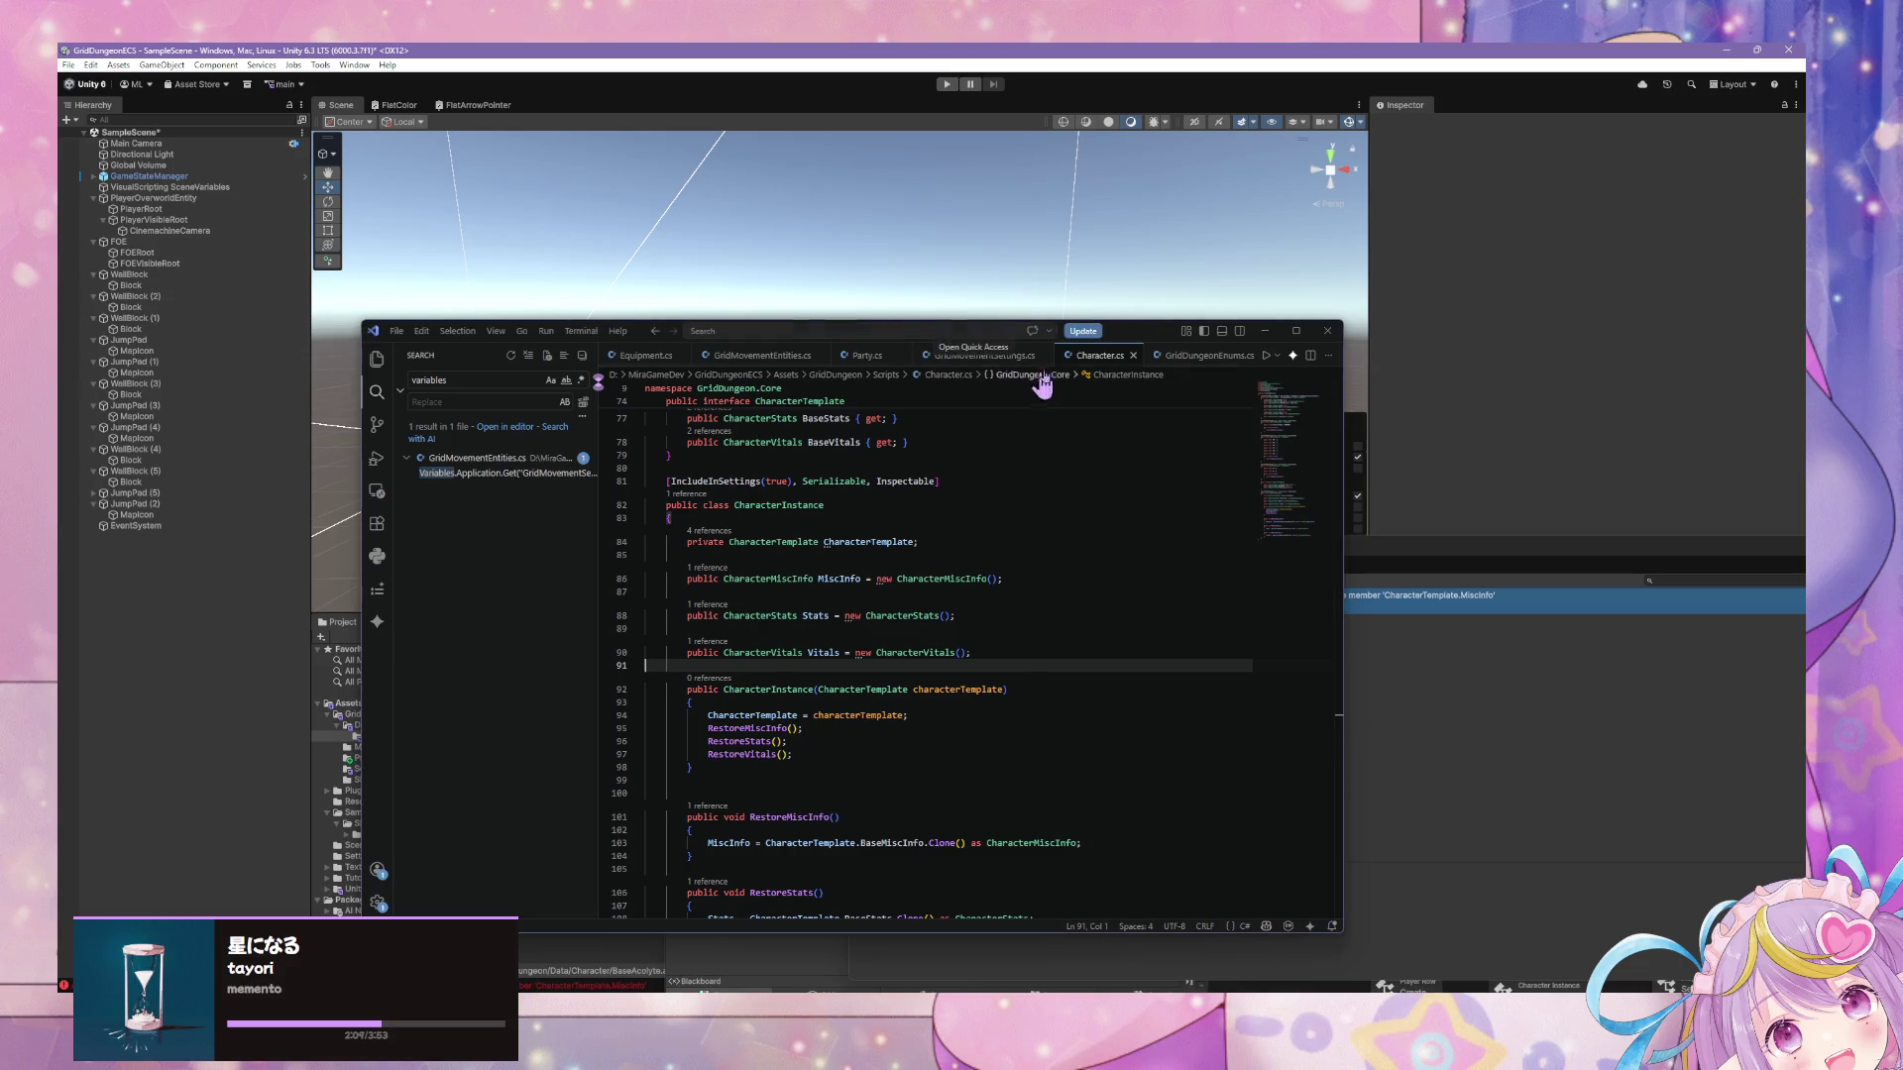
drag(1128, 337, 1297, 680)
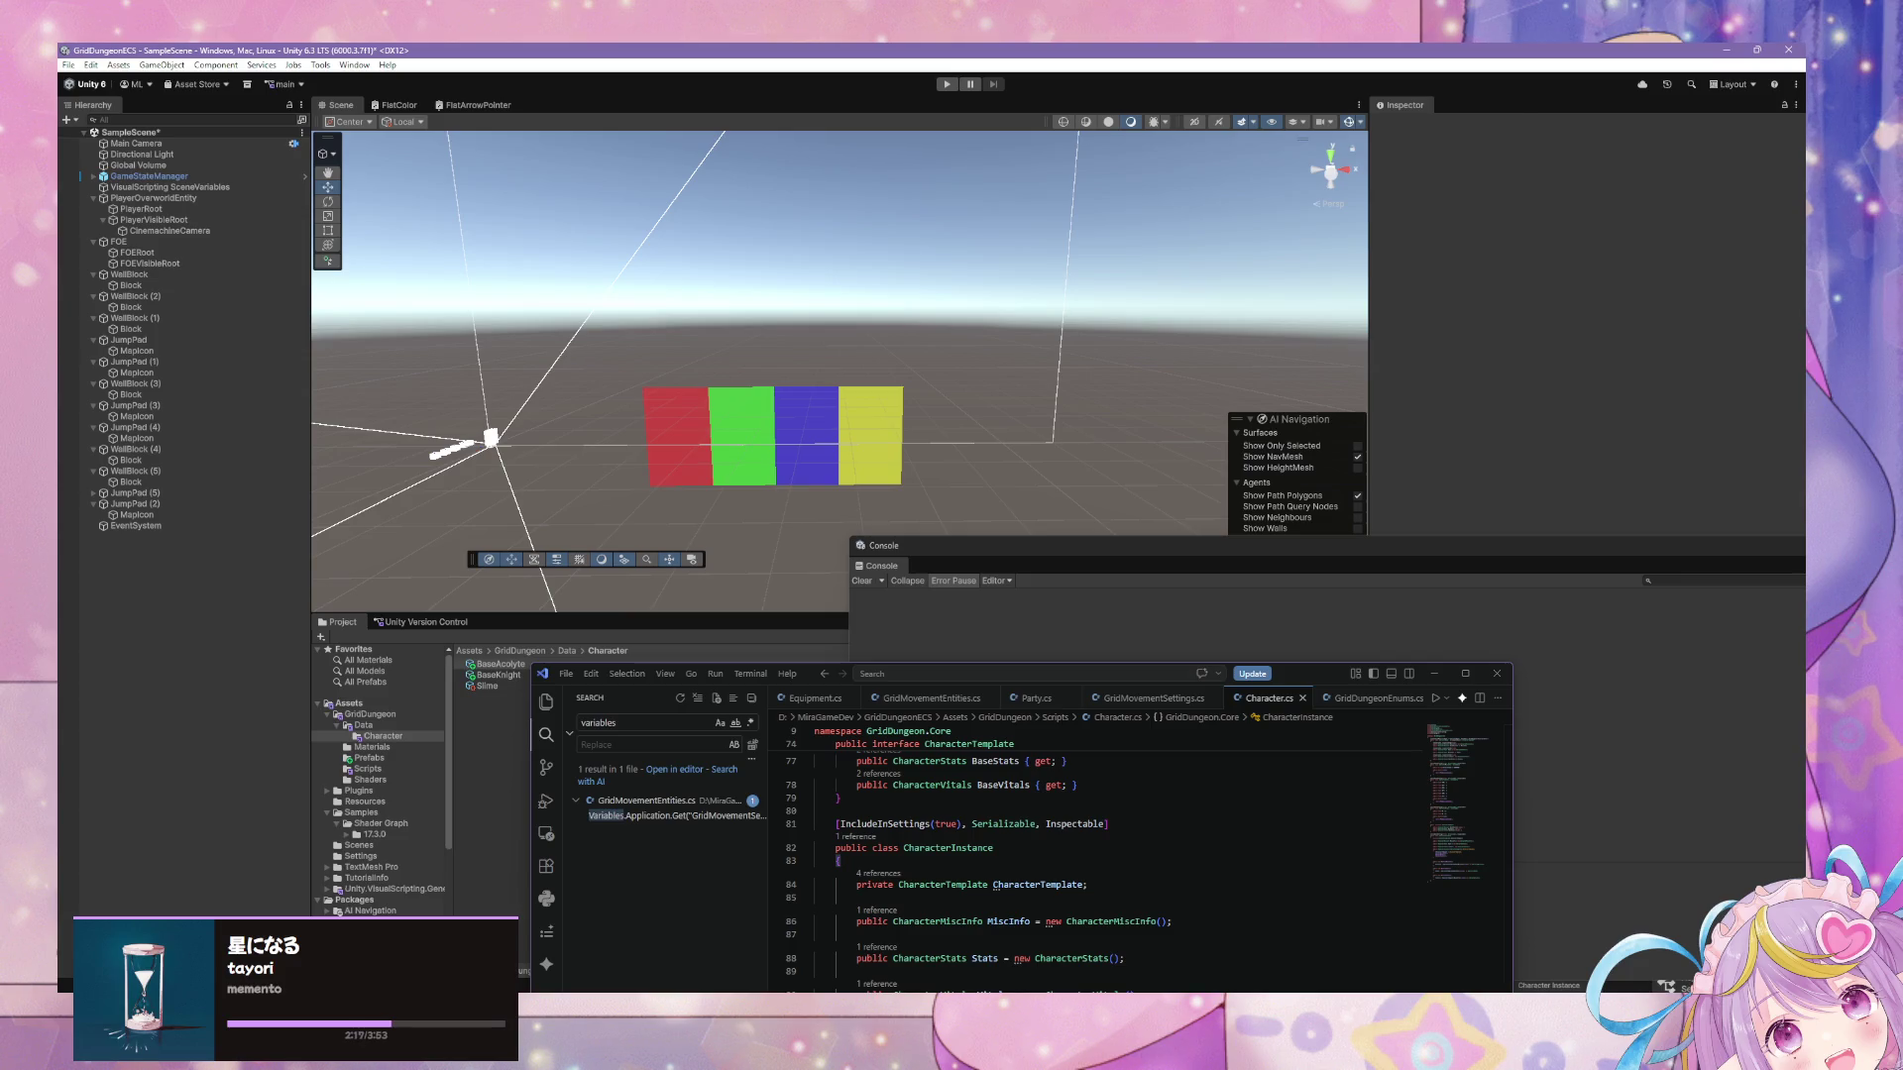
Select GameStateManager, move the Script Graph window aside and close the floating Console.
click(476, 49)
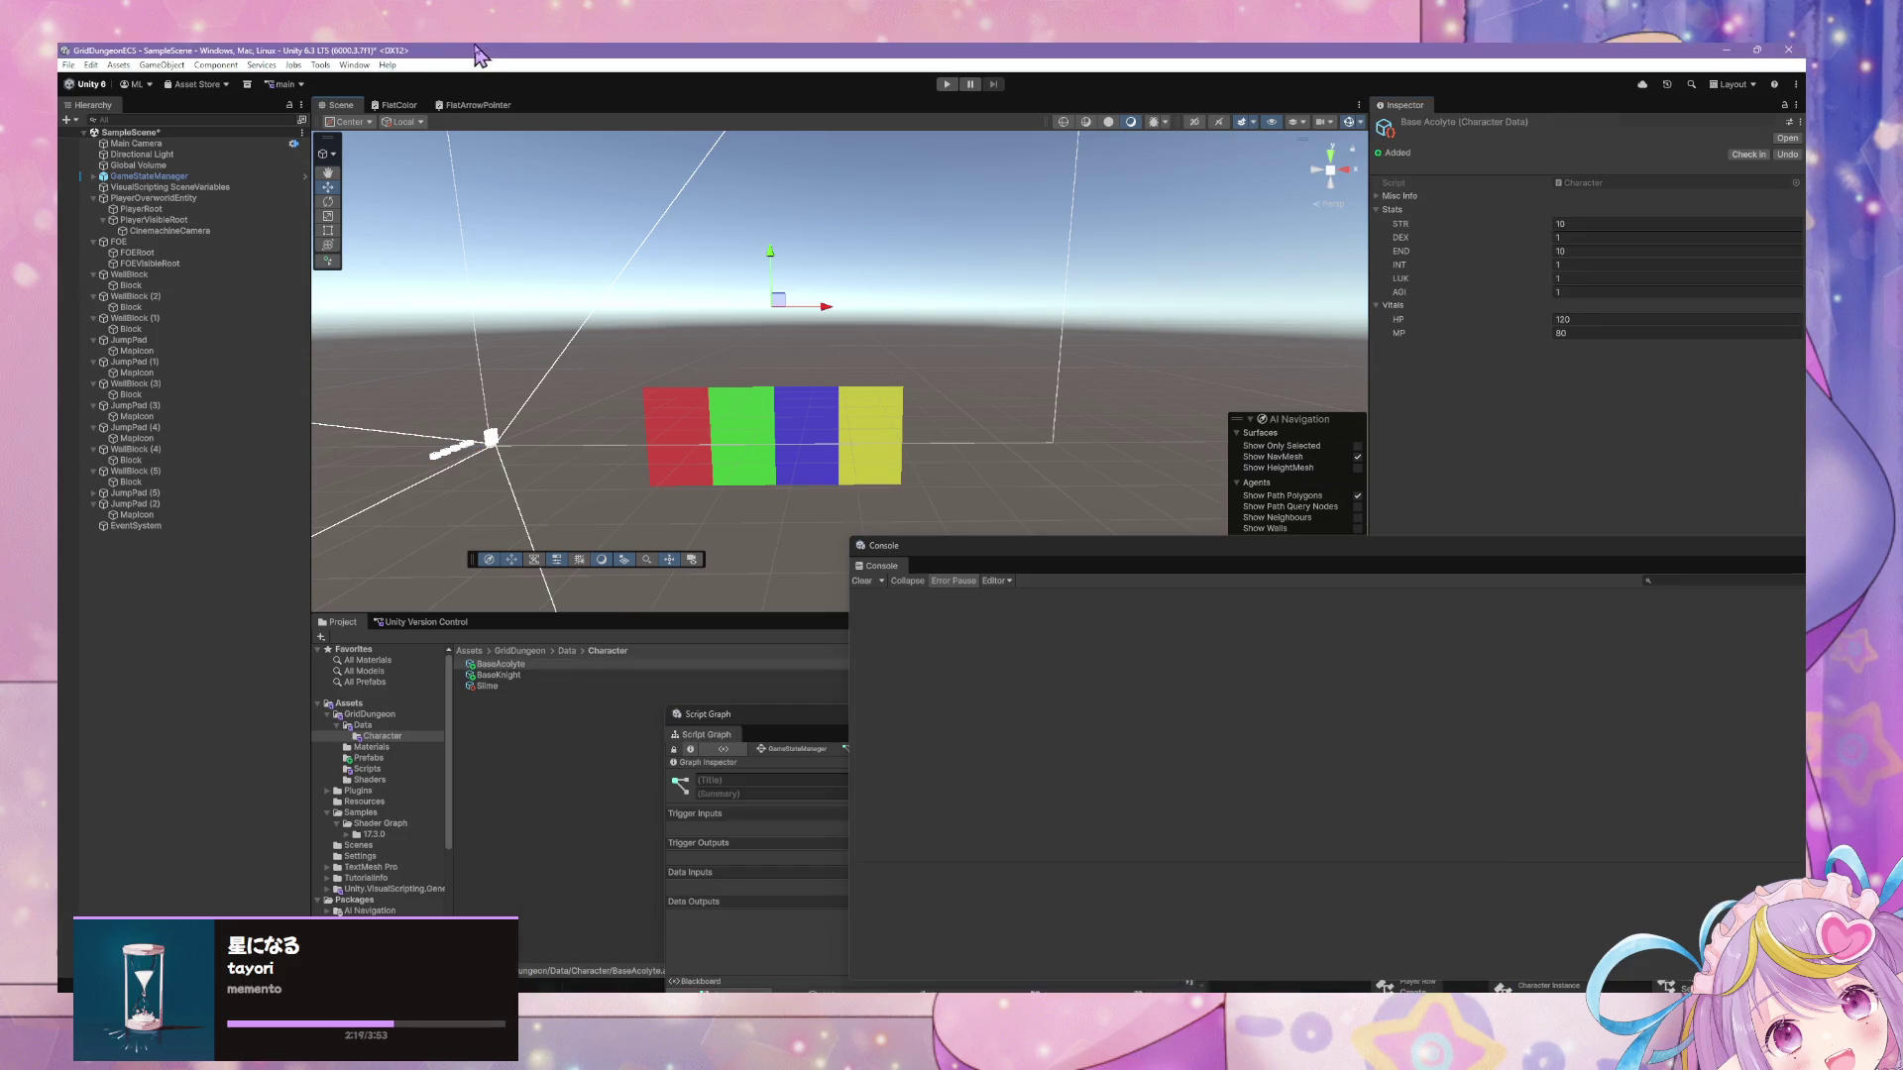
click(186, 176)
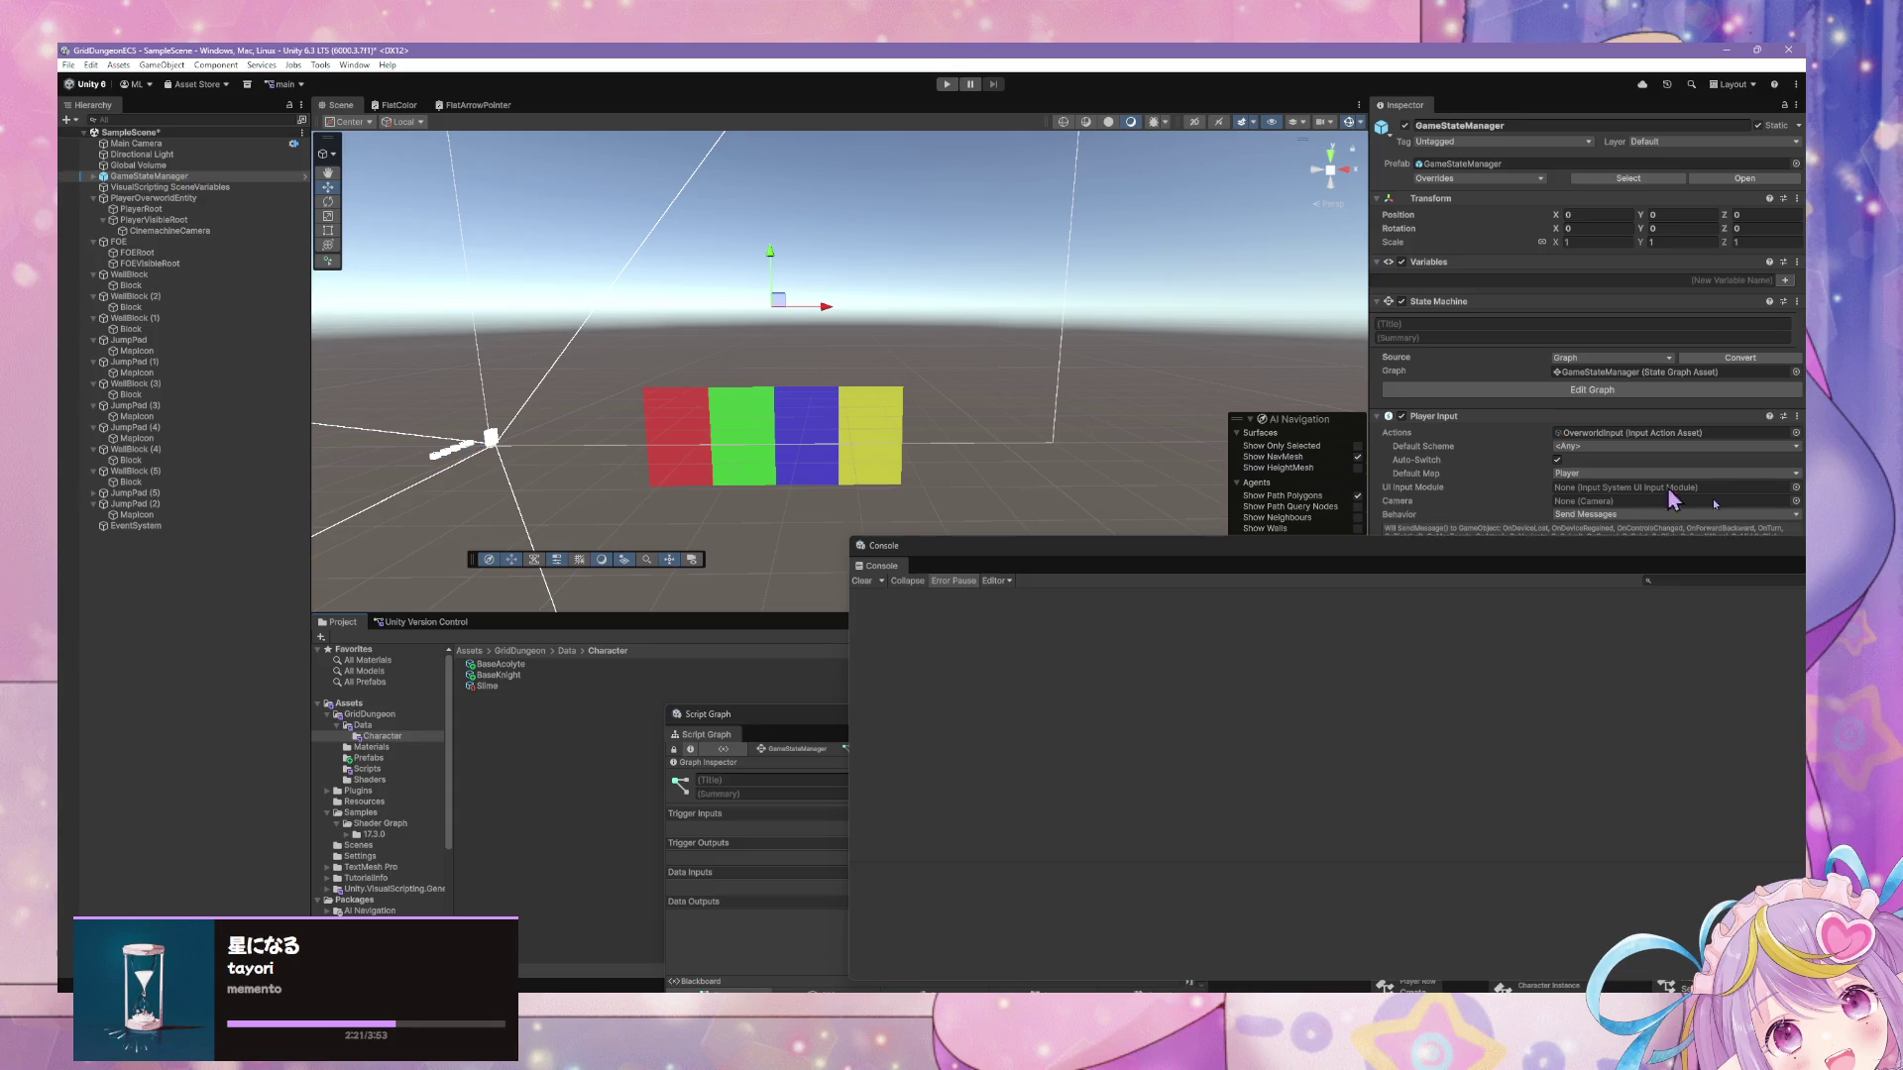
mouse_move(801, 733)
mouse_down()
mouse_move(710, 501)
mouse_move(586, 399)
mouse_up()
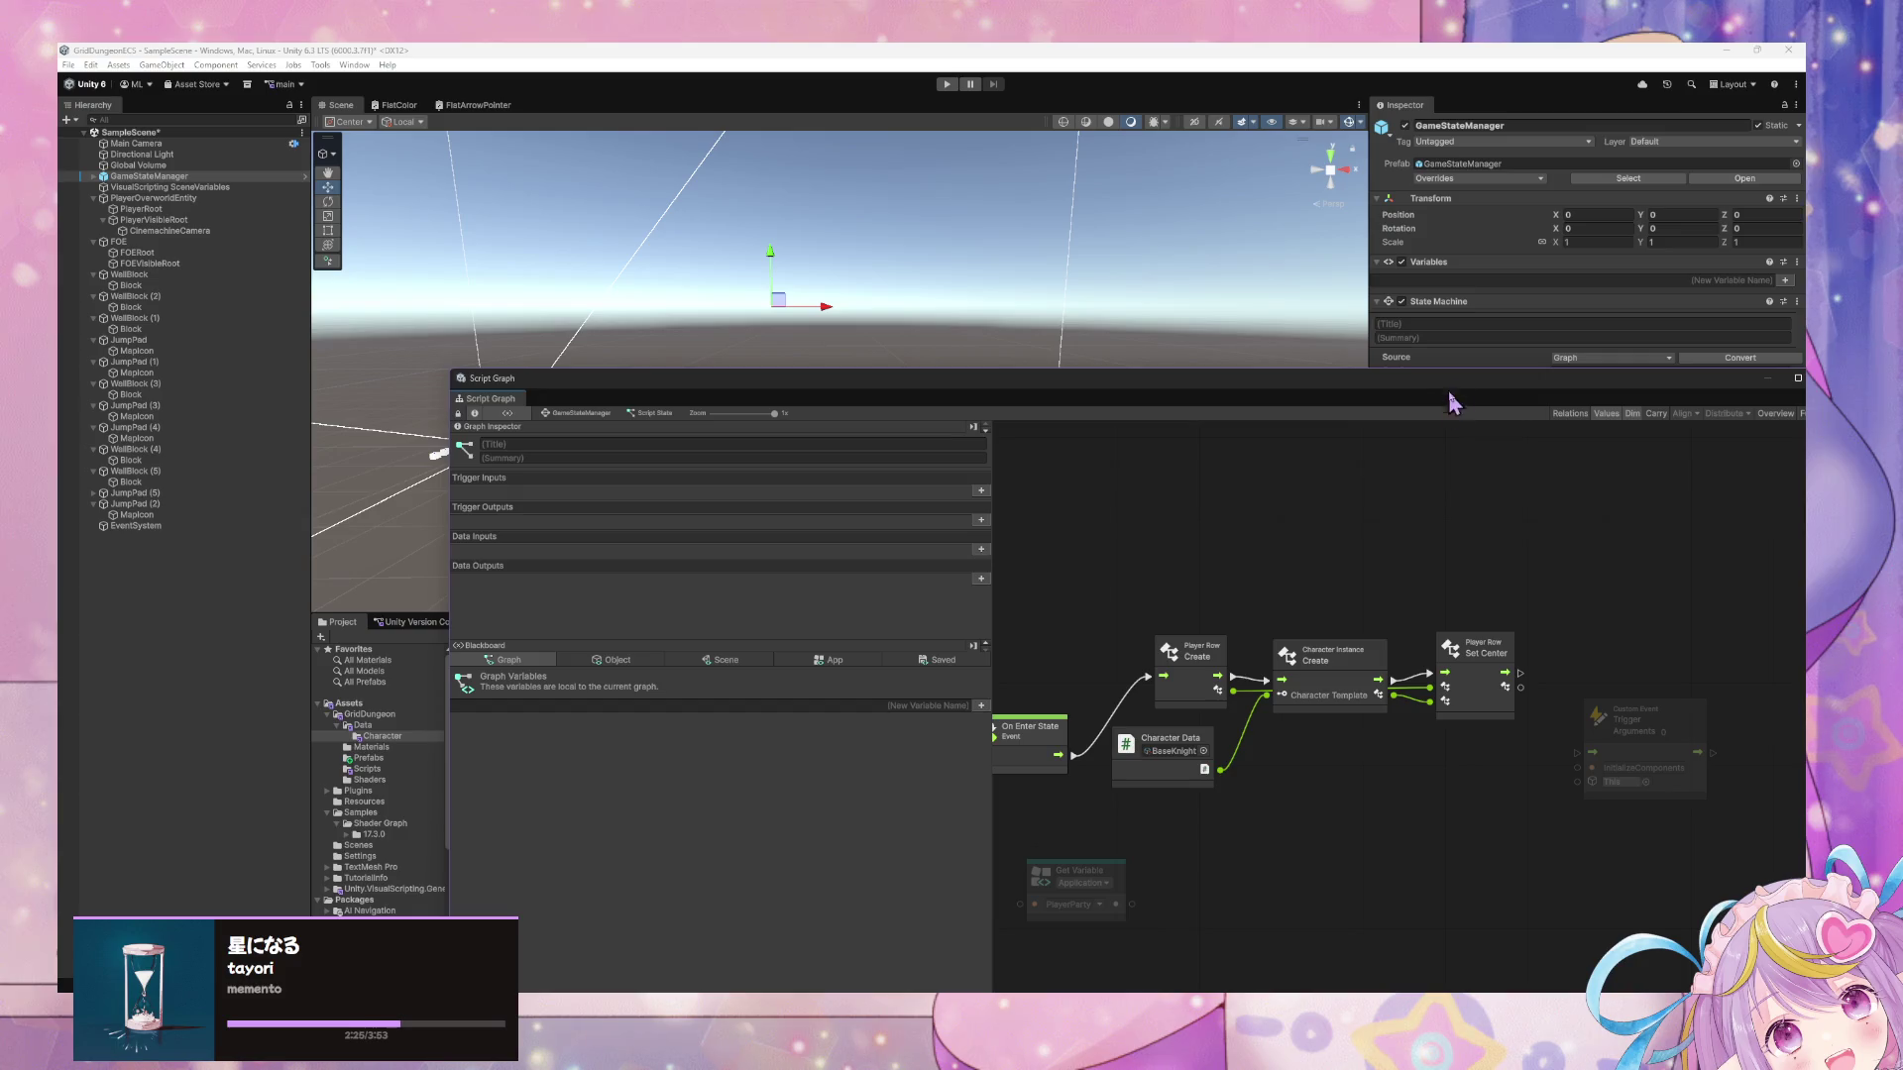
drag(1452, 401, 764, 692)
click(855, 503)
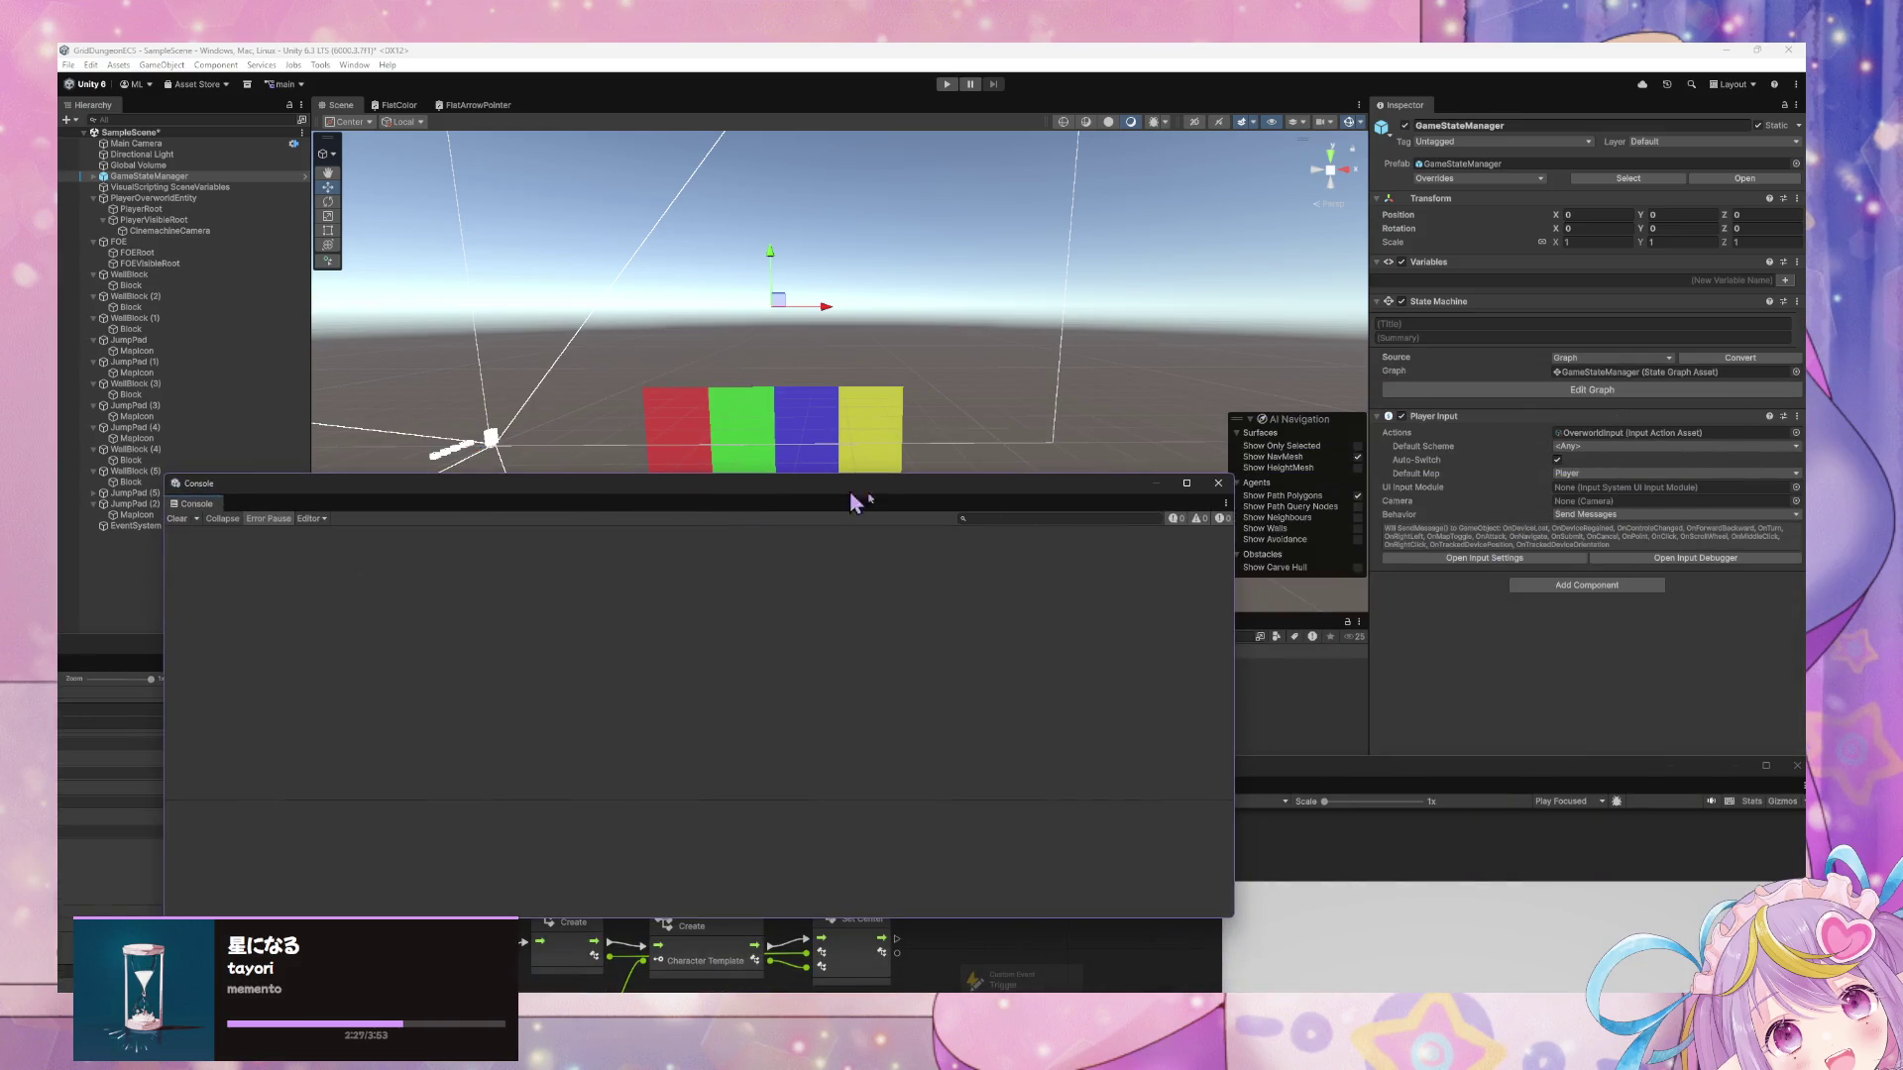
click(1218, 482)
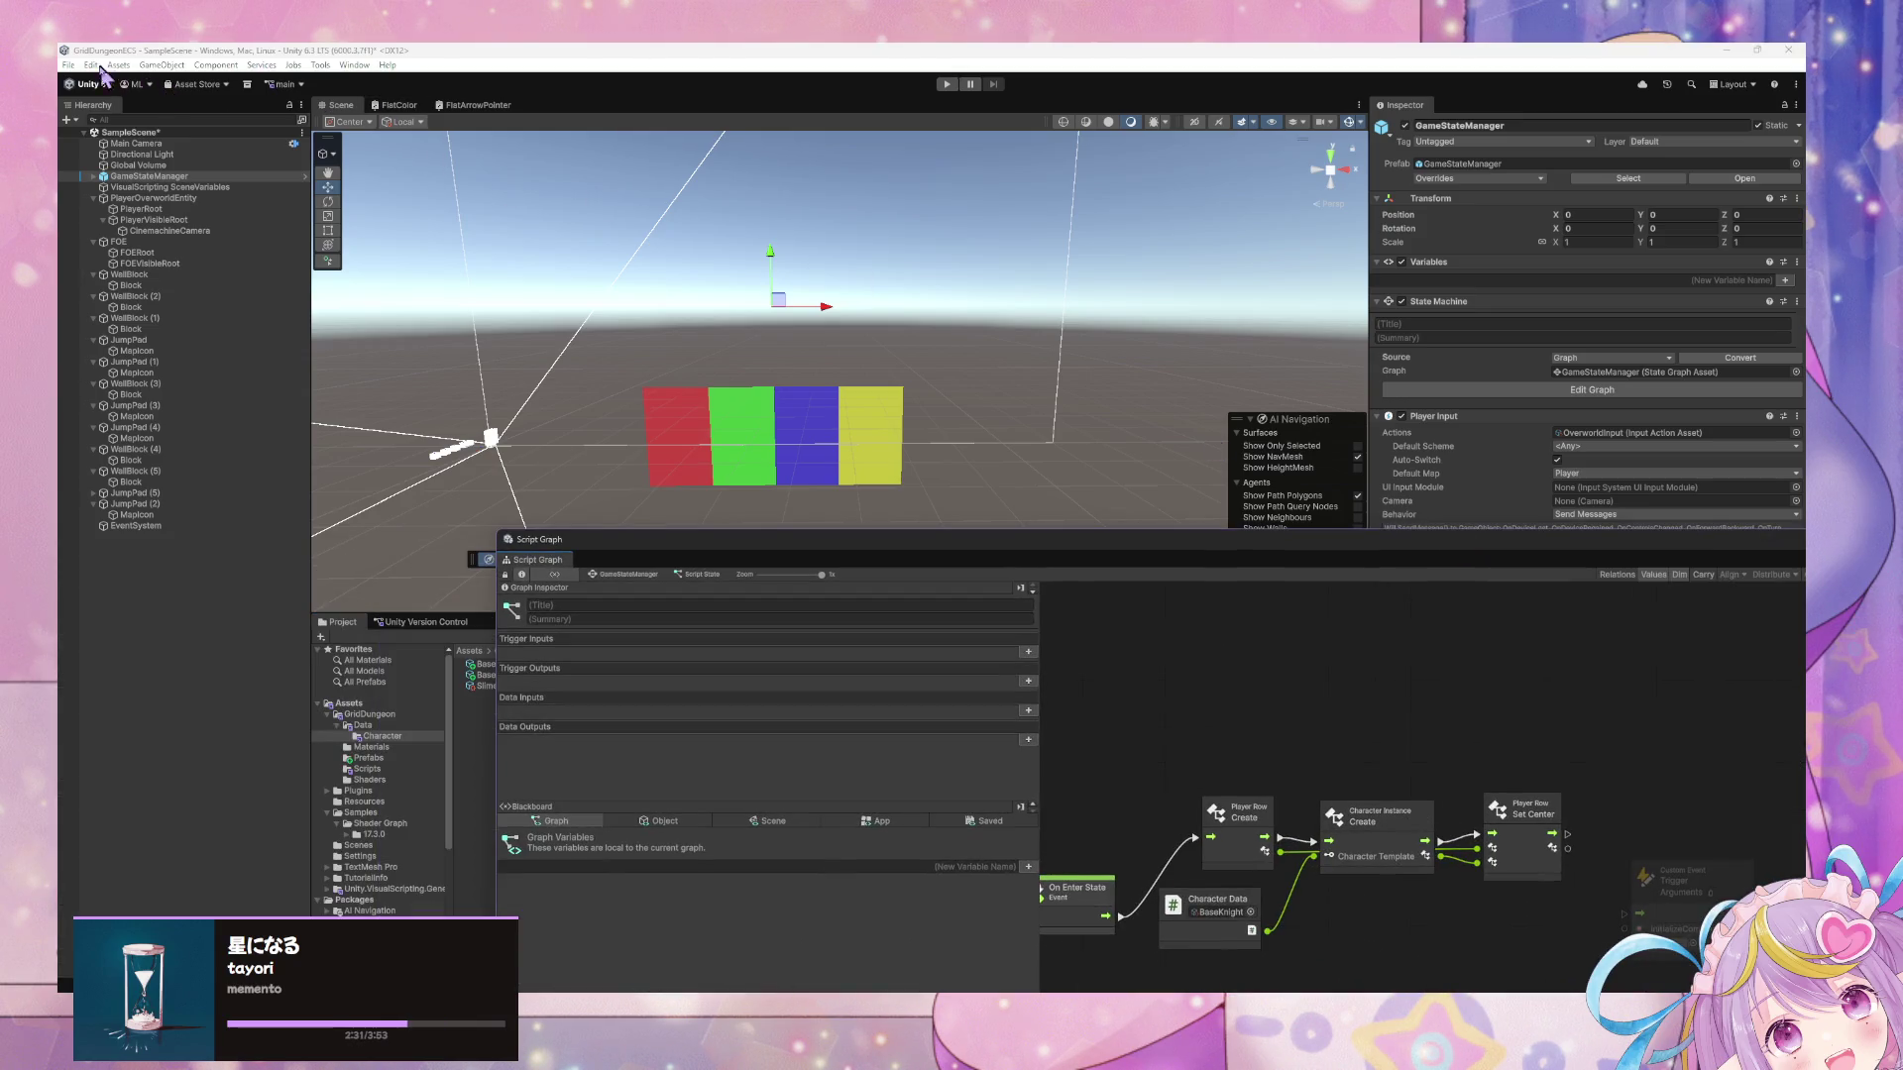
Open Edit > Project Settings and drag it beside the scene views.
click(100, 67)
click(199, 493)
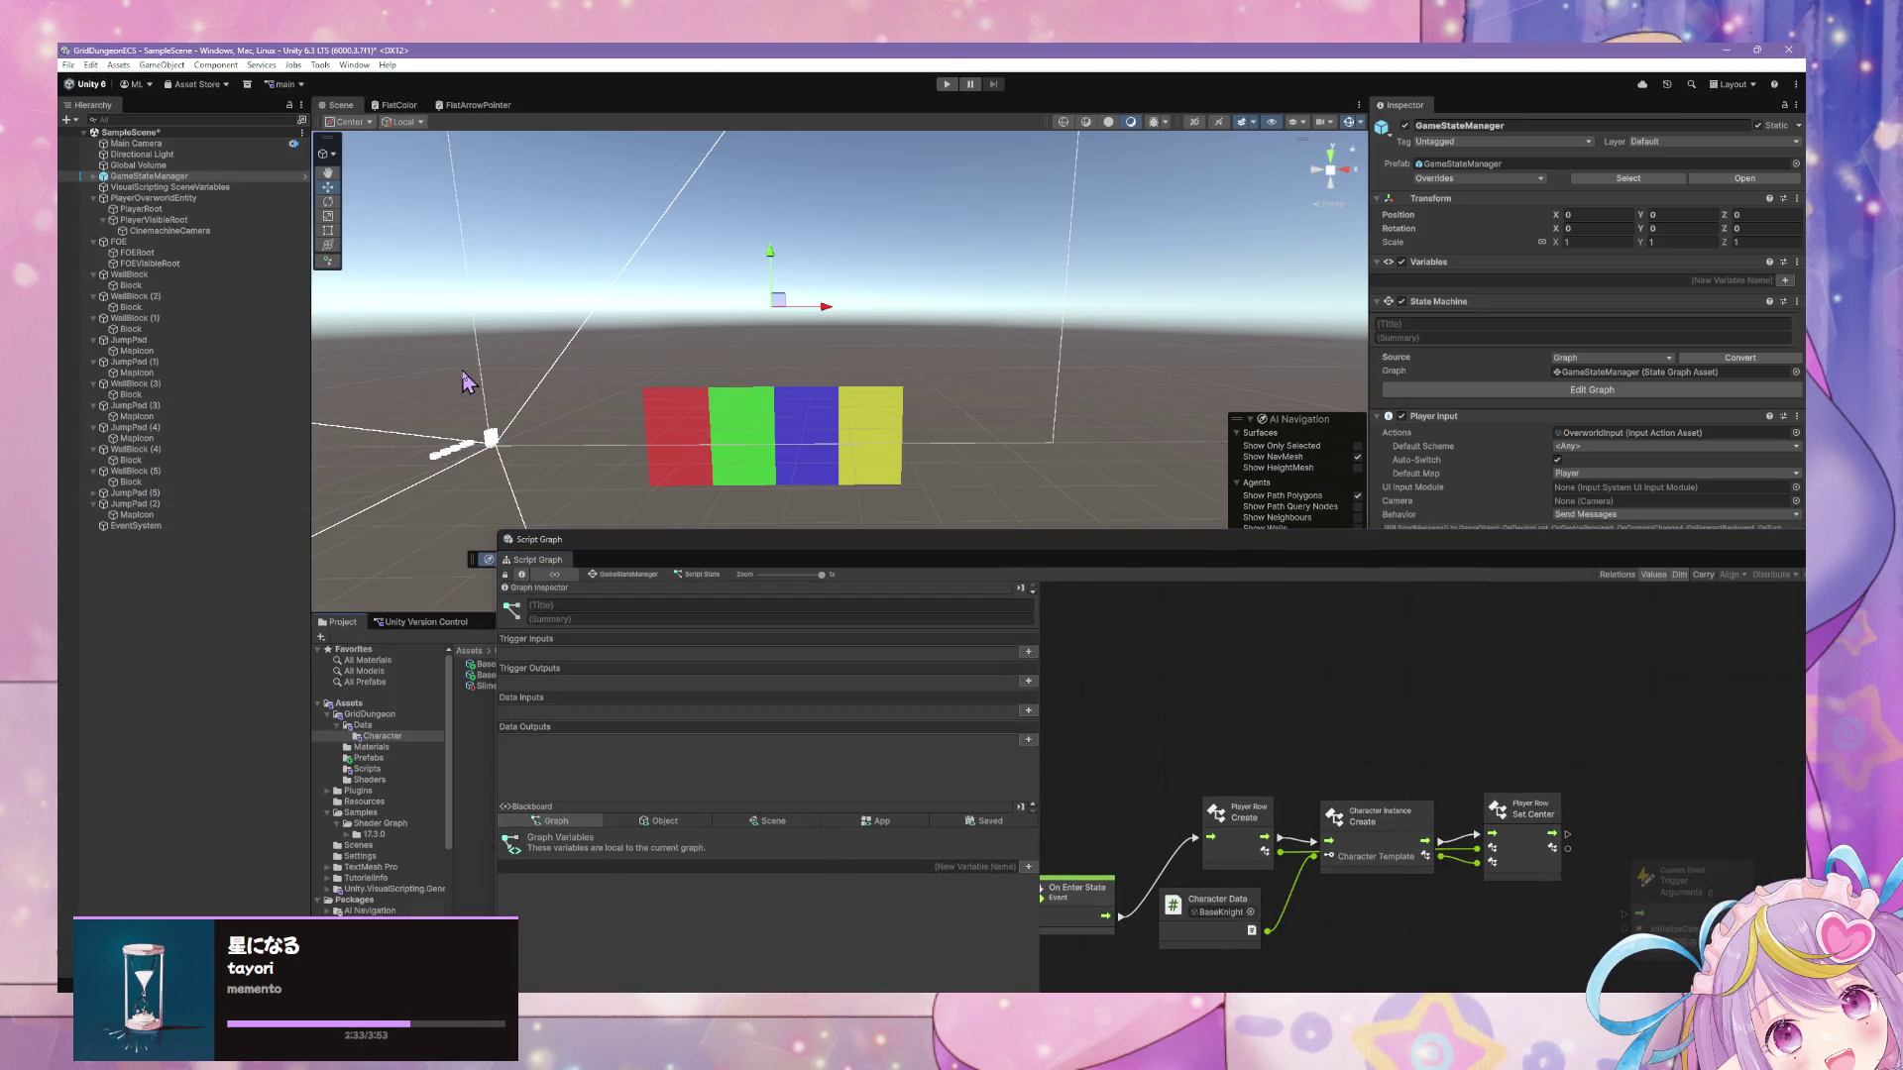
mouse_move(513, 386)
mouse_down()
mouse_move(555, 259)
mouse_move(535, 117)
mouse_up()
Run Regenerate Nodes on the Visual Scripting settings page.
click(904, 251)
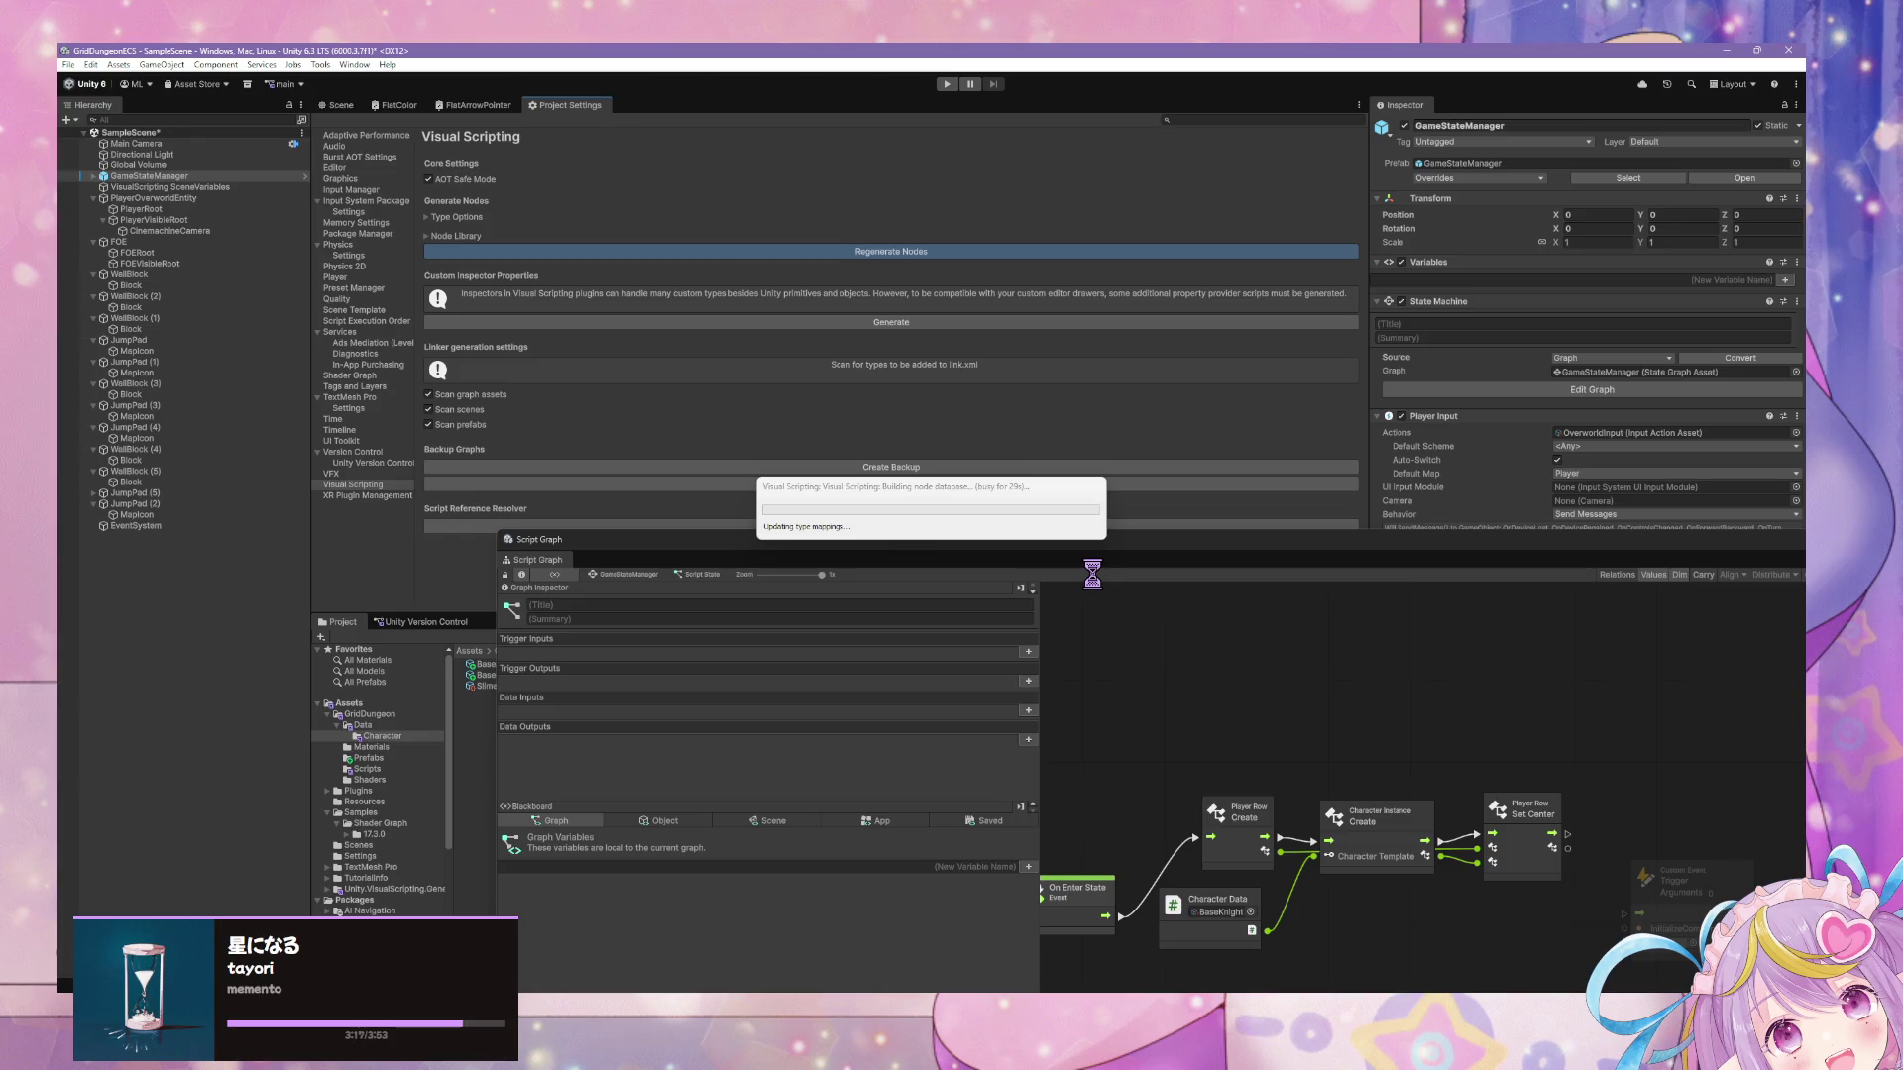
Bring the Character.cs window up and scroll through its character classes.
click(1209, 991)
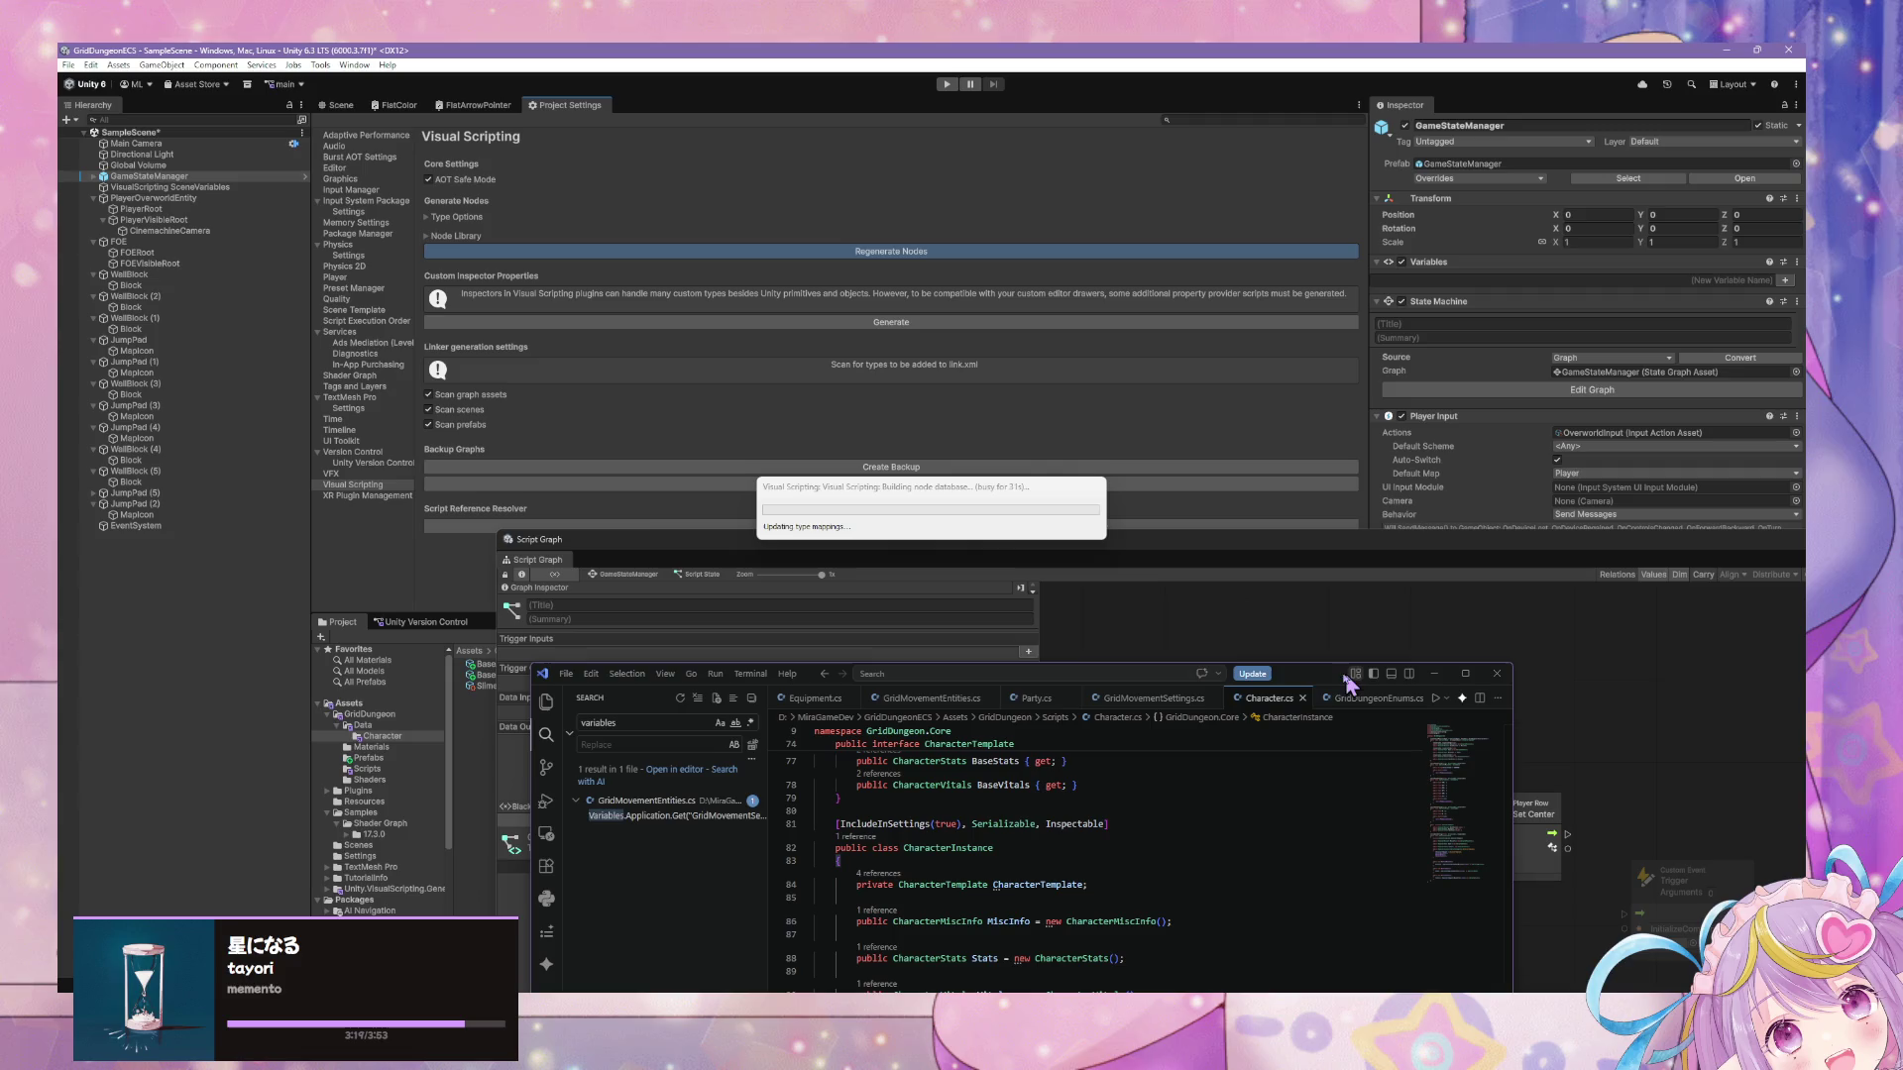
drag(1347, 680, 1342, 322)
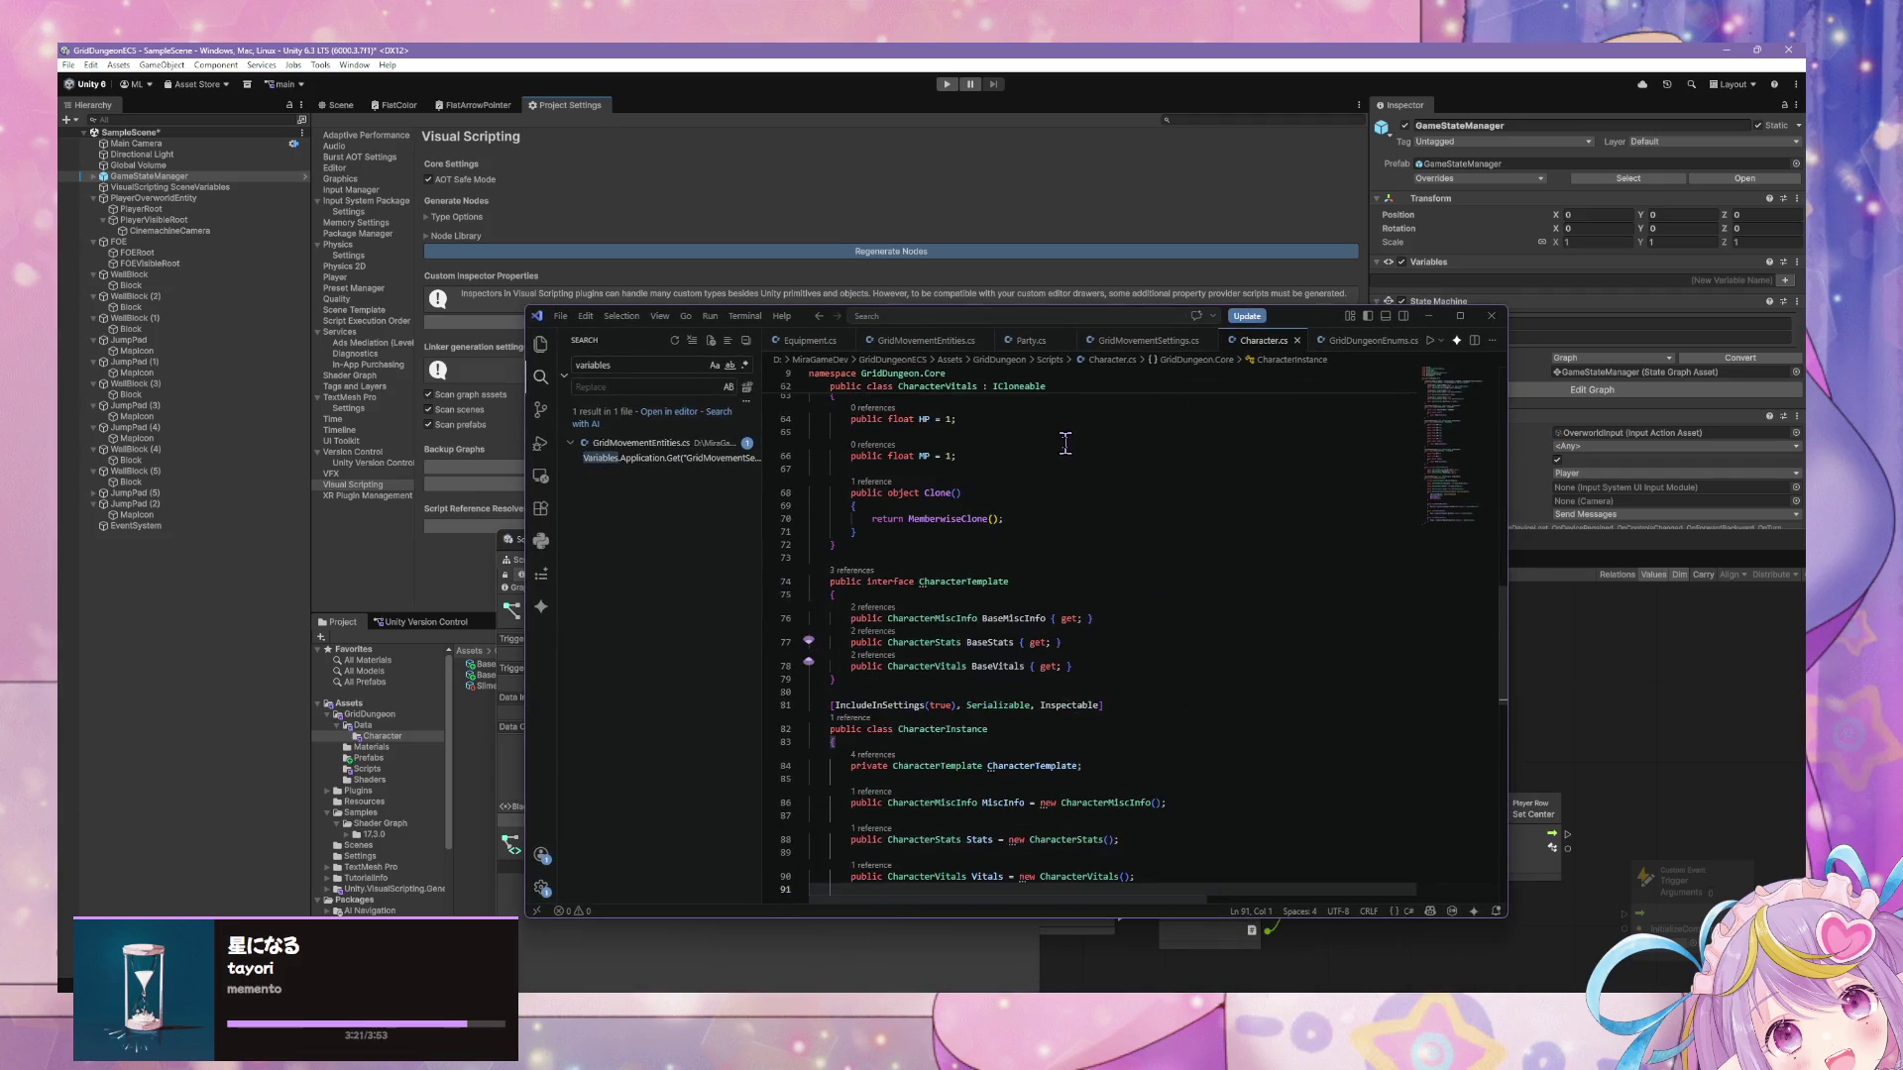
scroll(1066, 443, down, 5)
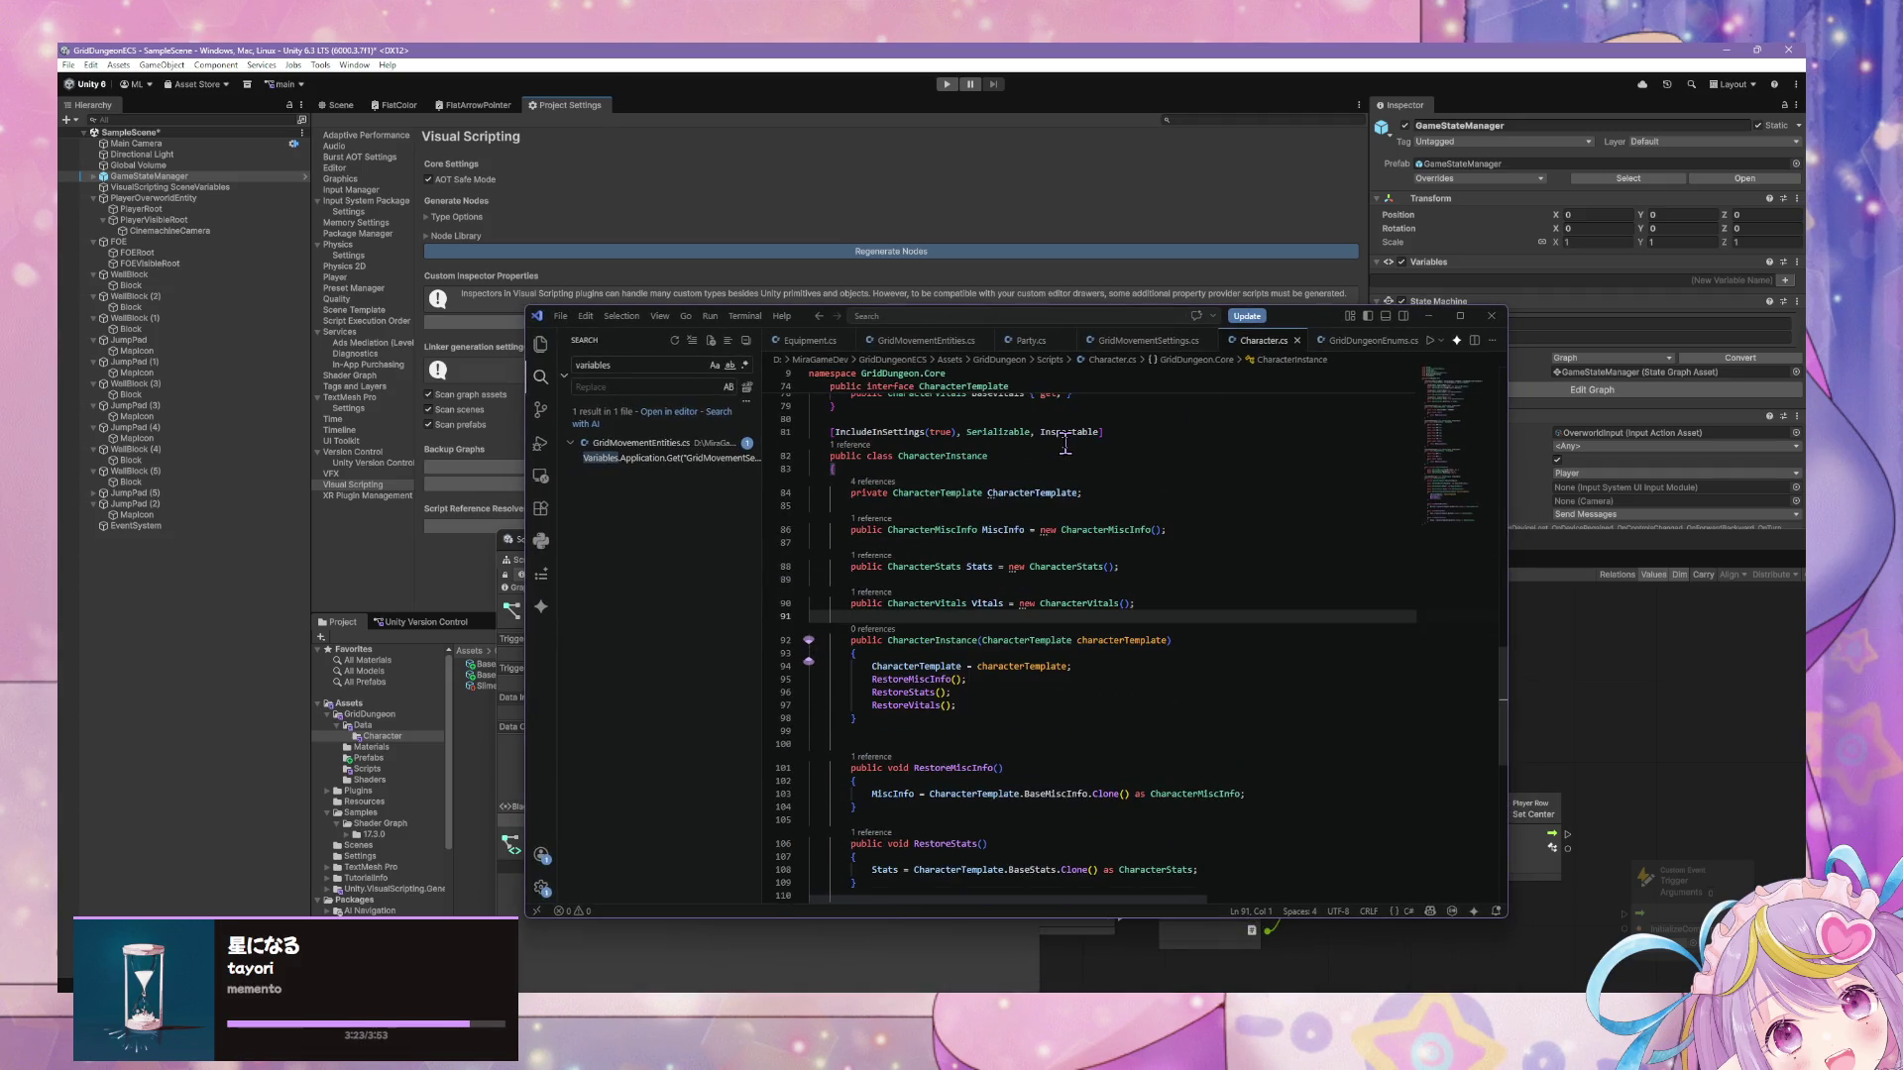
scroll(1065, 443, down, 2)
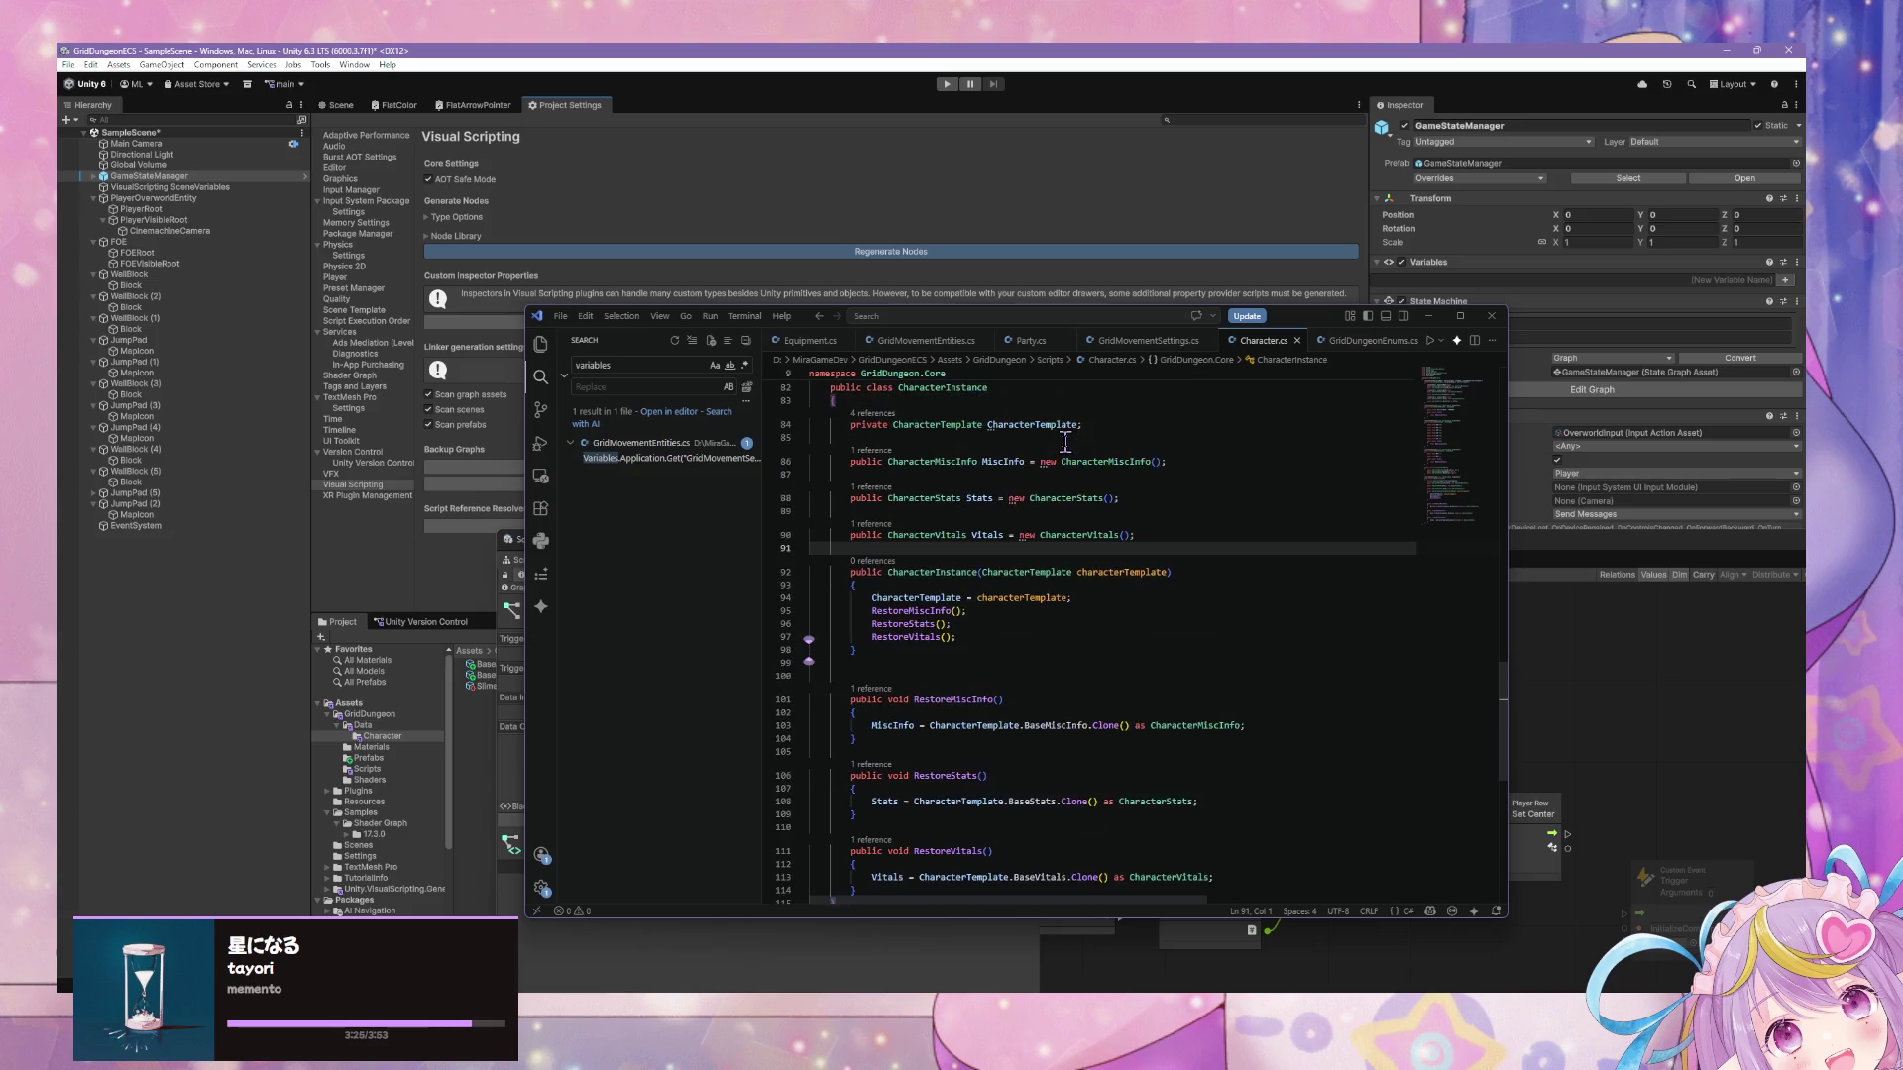
scroll(1065, 443, up, 5)
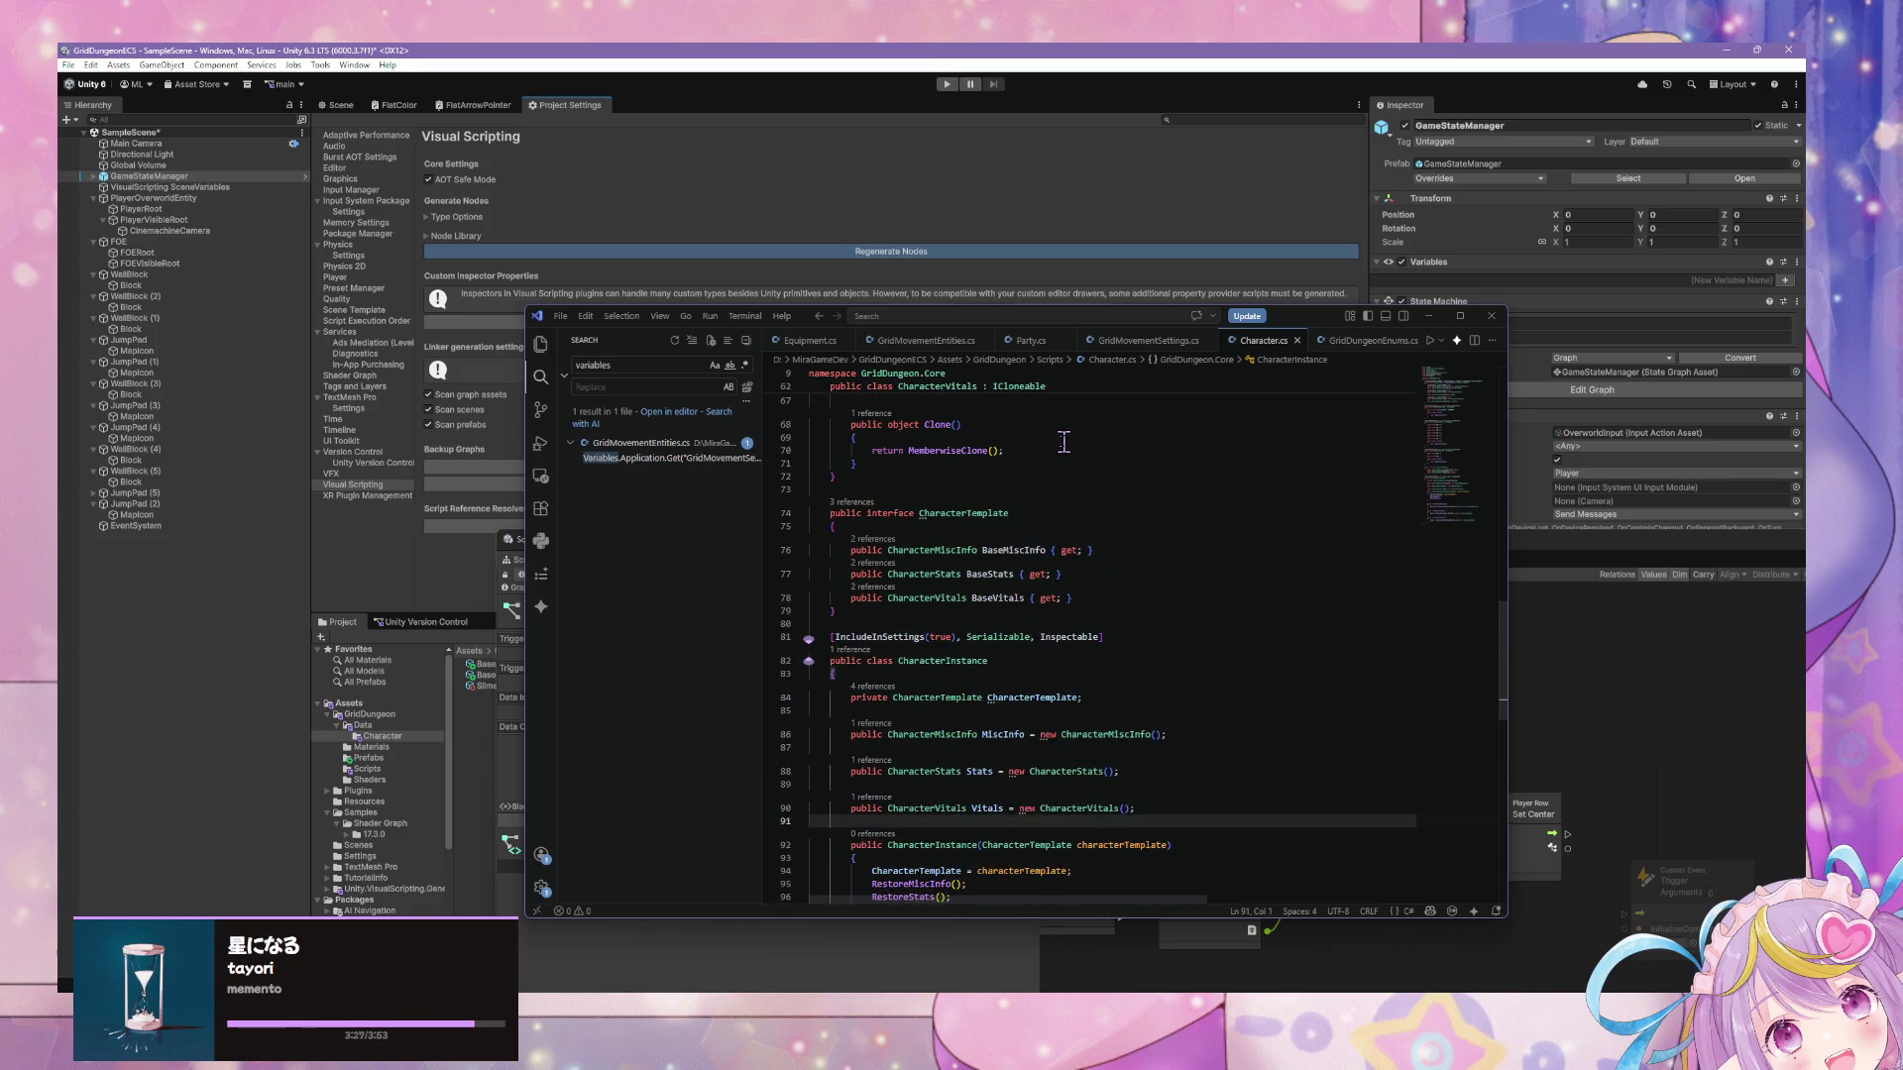
scroll(1361, 561, up, 4)
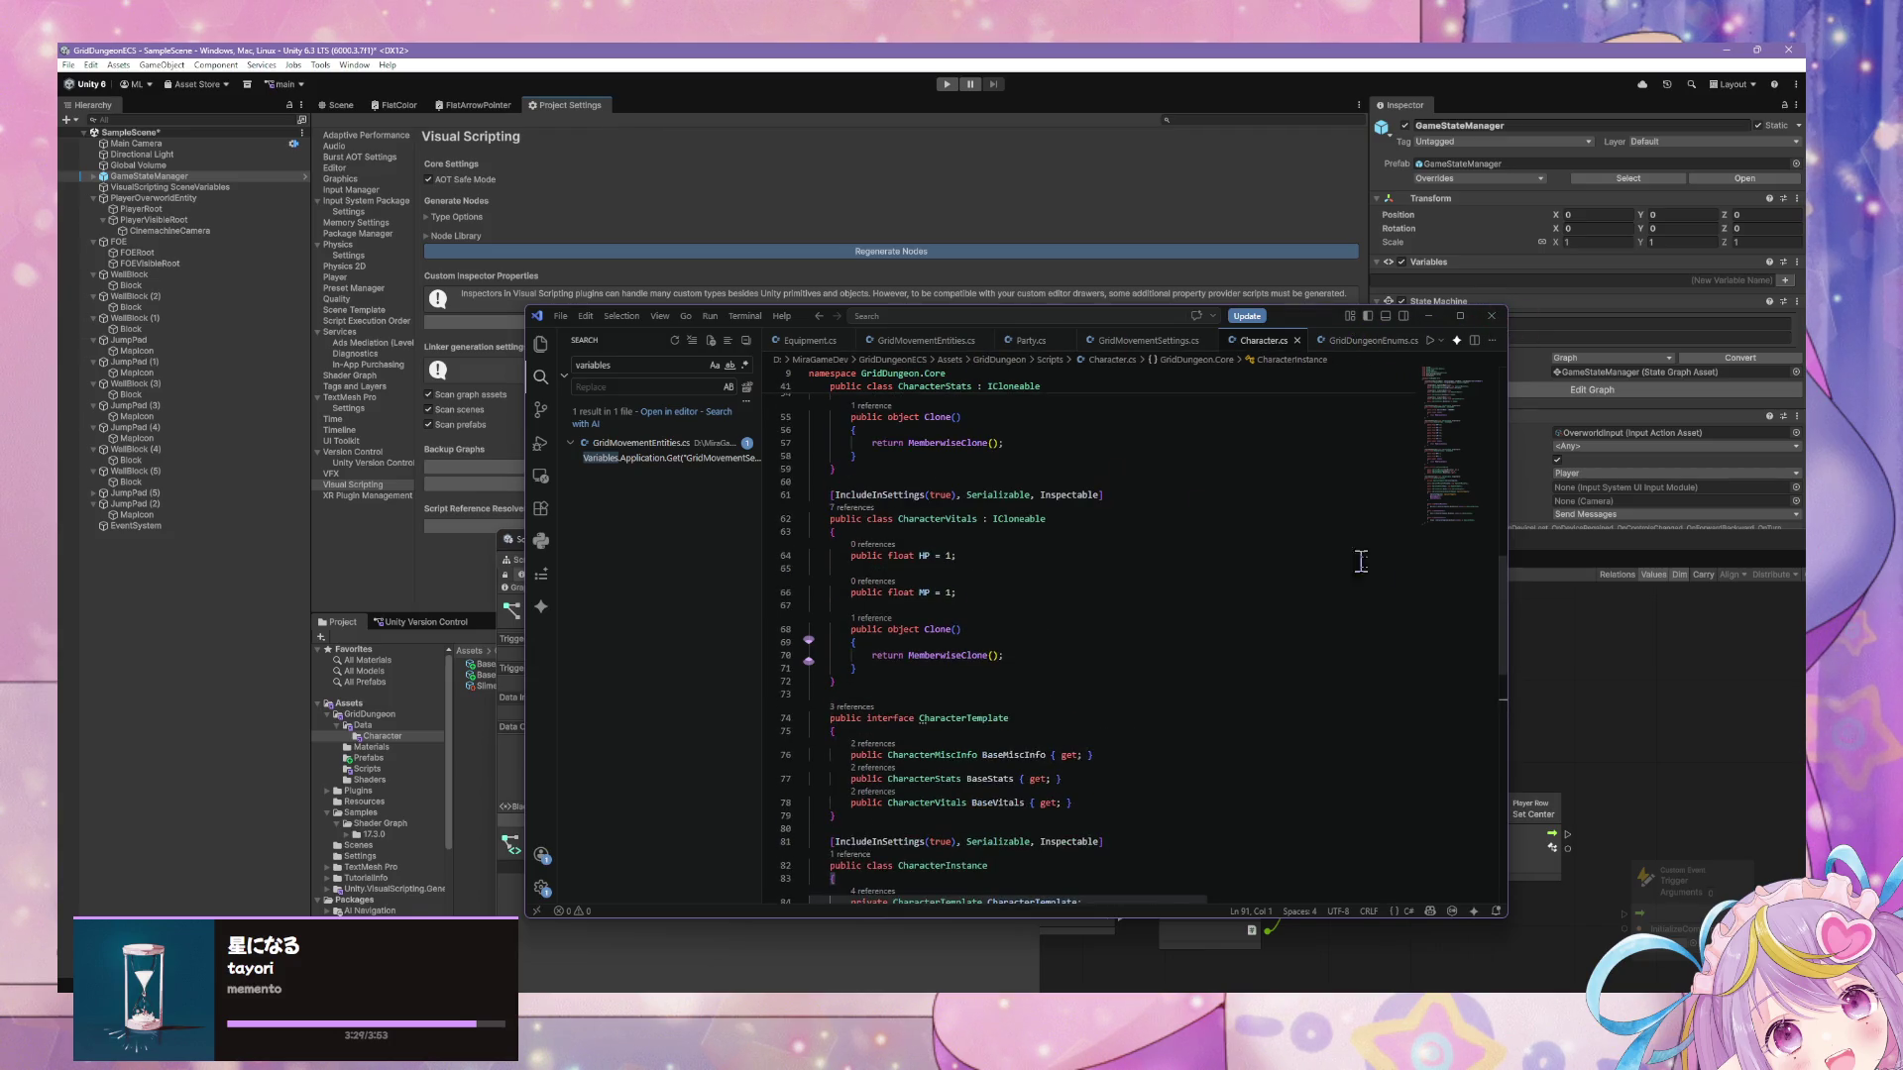
drag(1501, 625, 1506, 382)
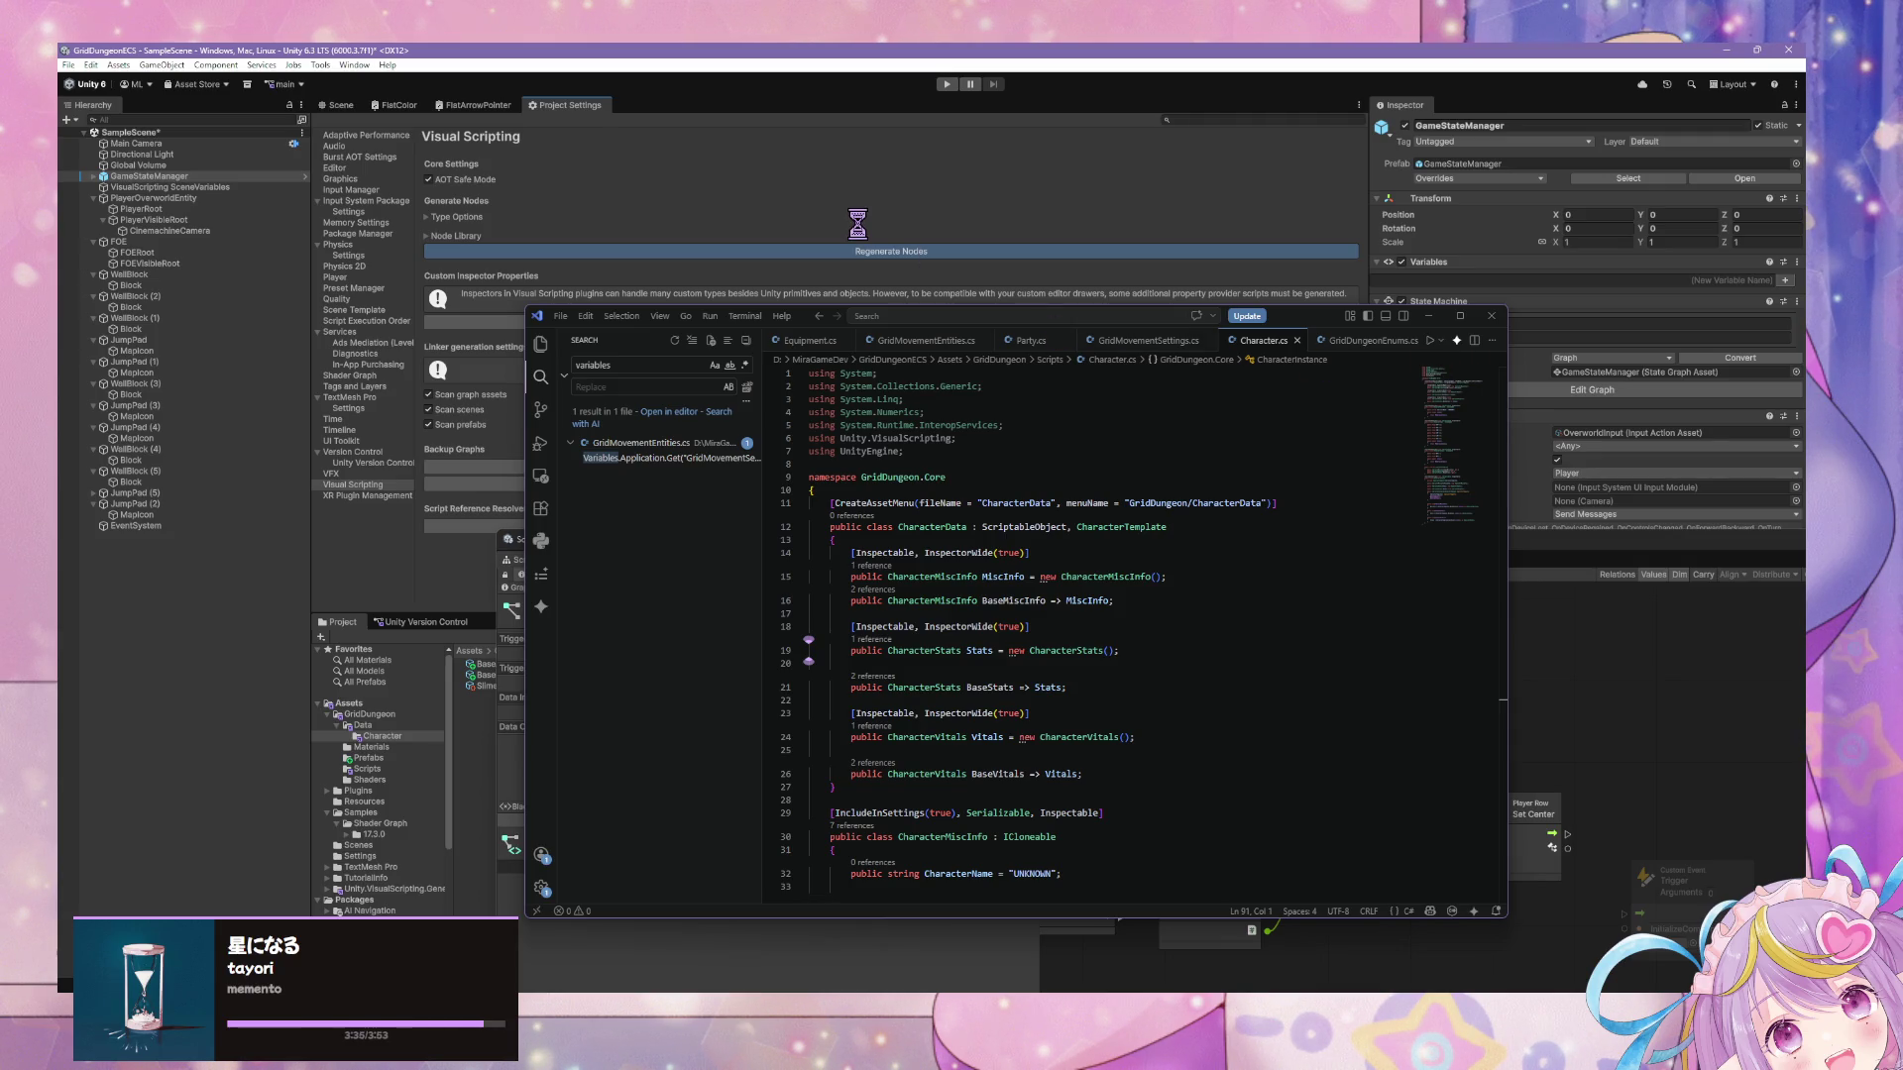
Shift the code window, review more of Character.cs, then minimize it.
drag(1279, 319, 1009, 197)
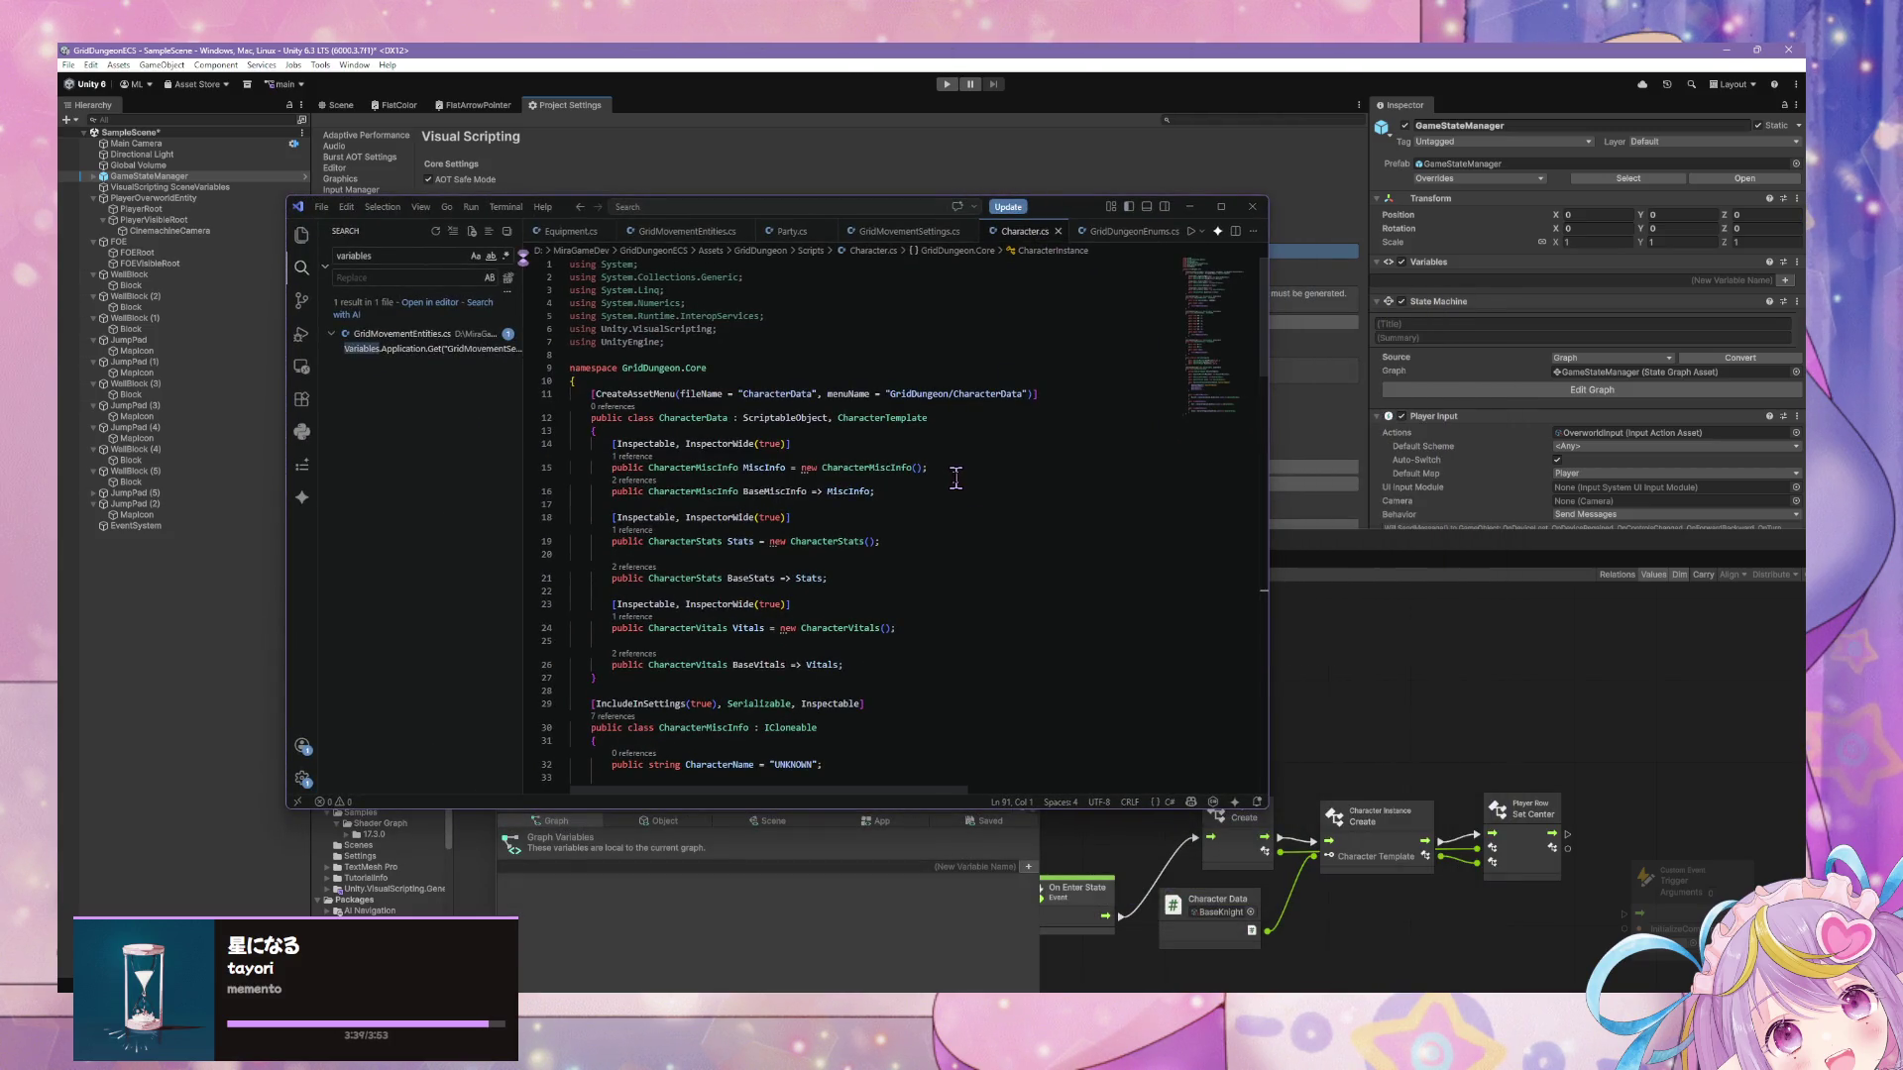
scroll(949, 485, down, 2)
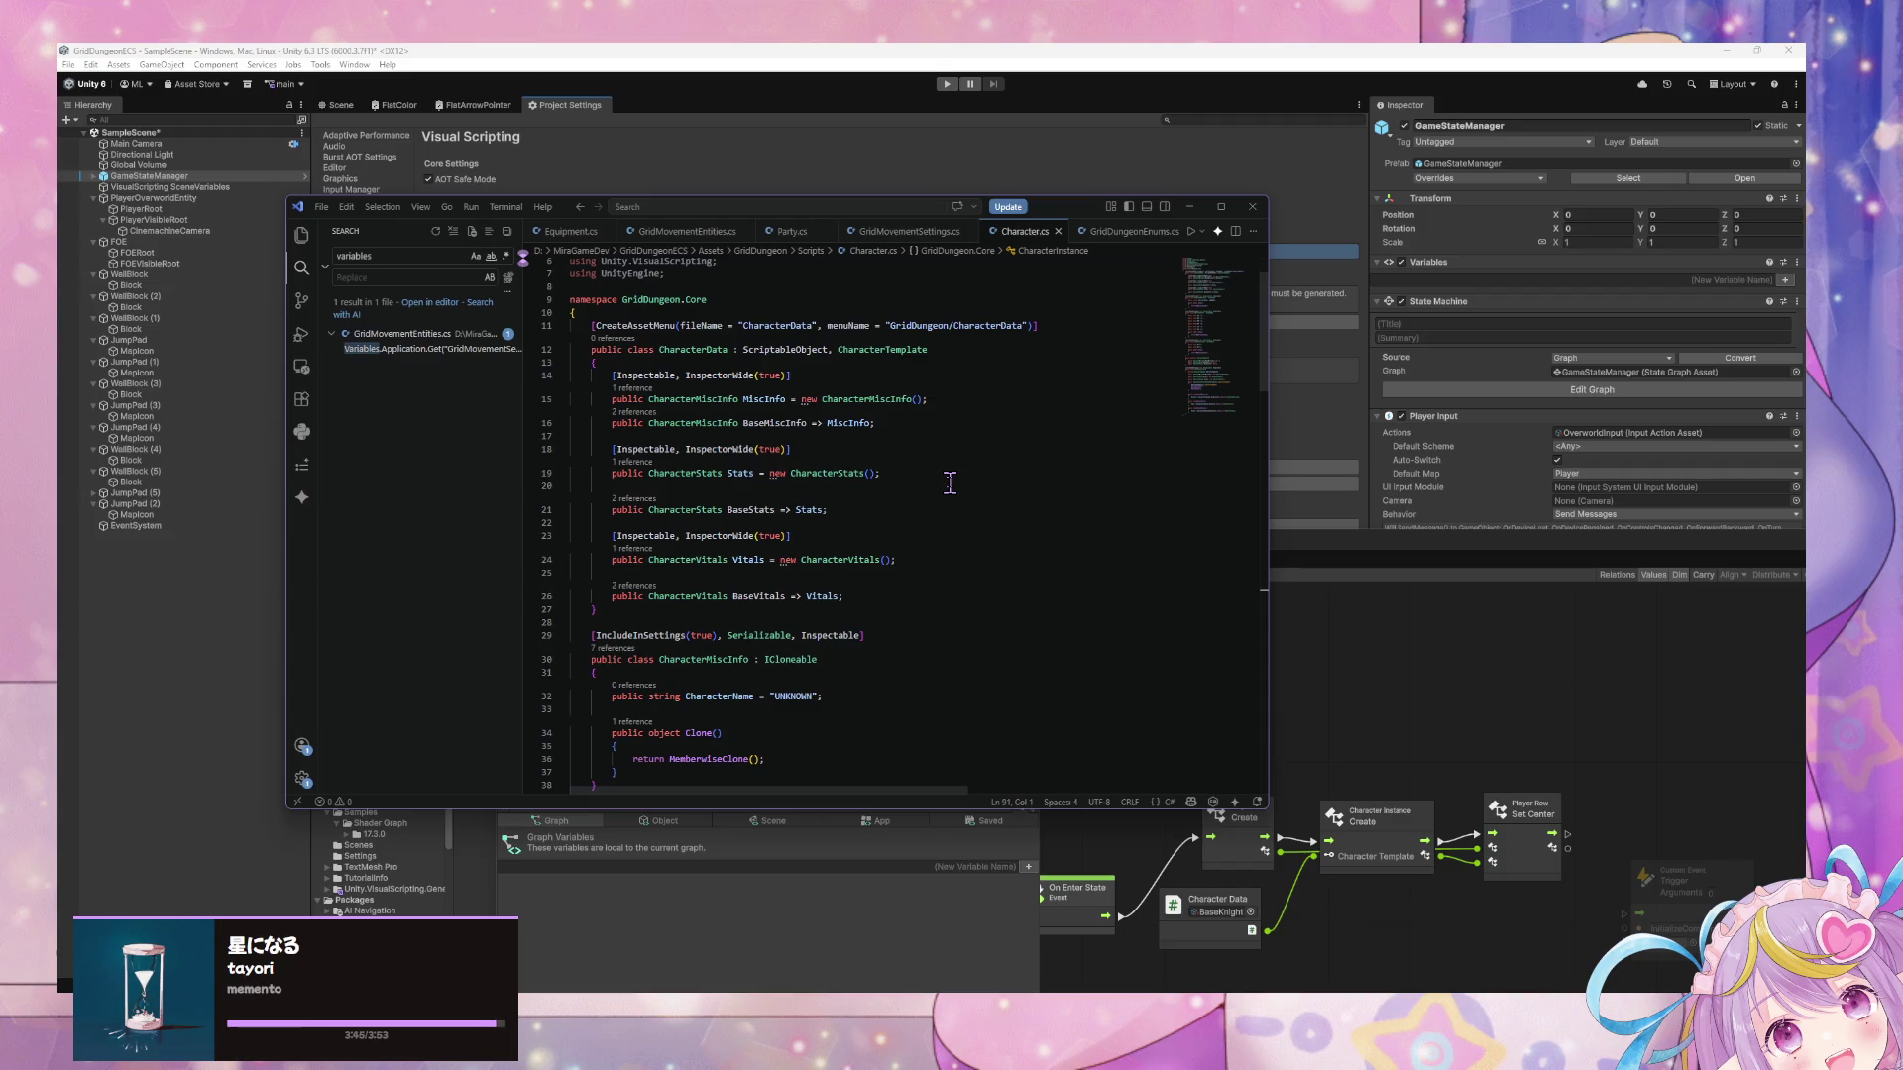
scroll(950, 484, down, 15)
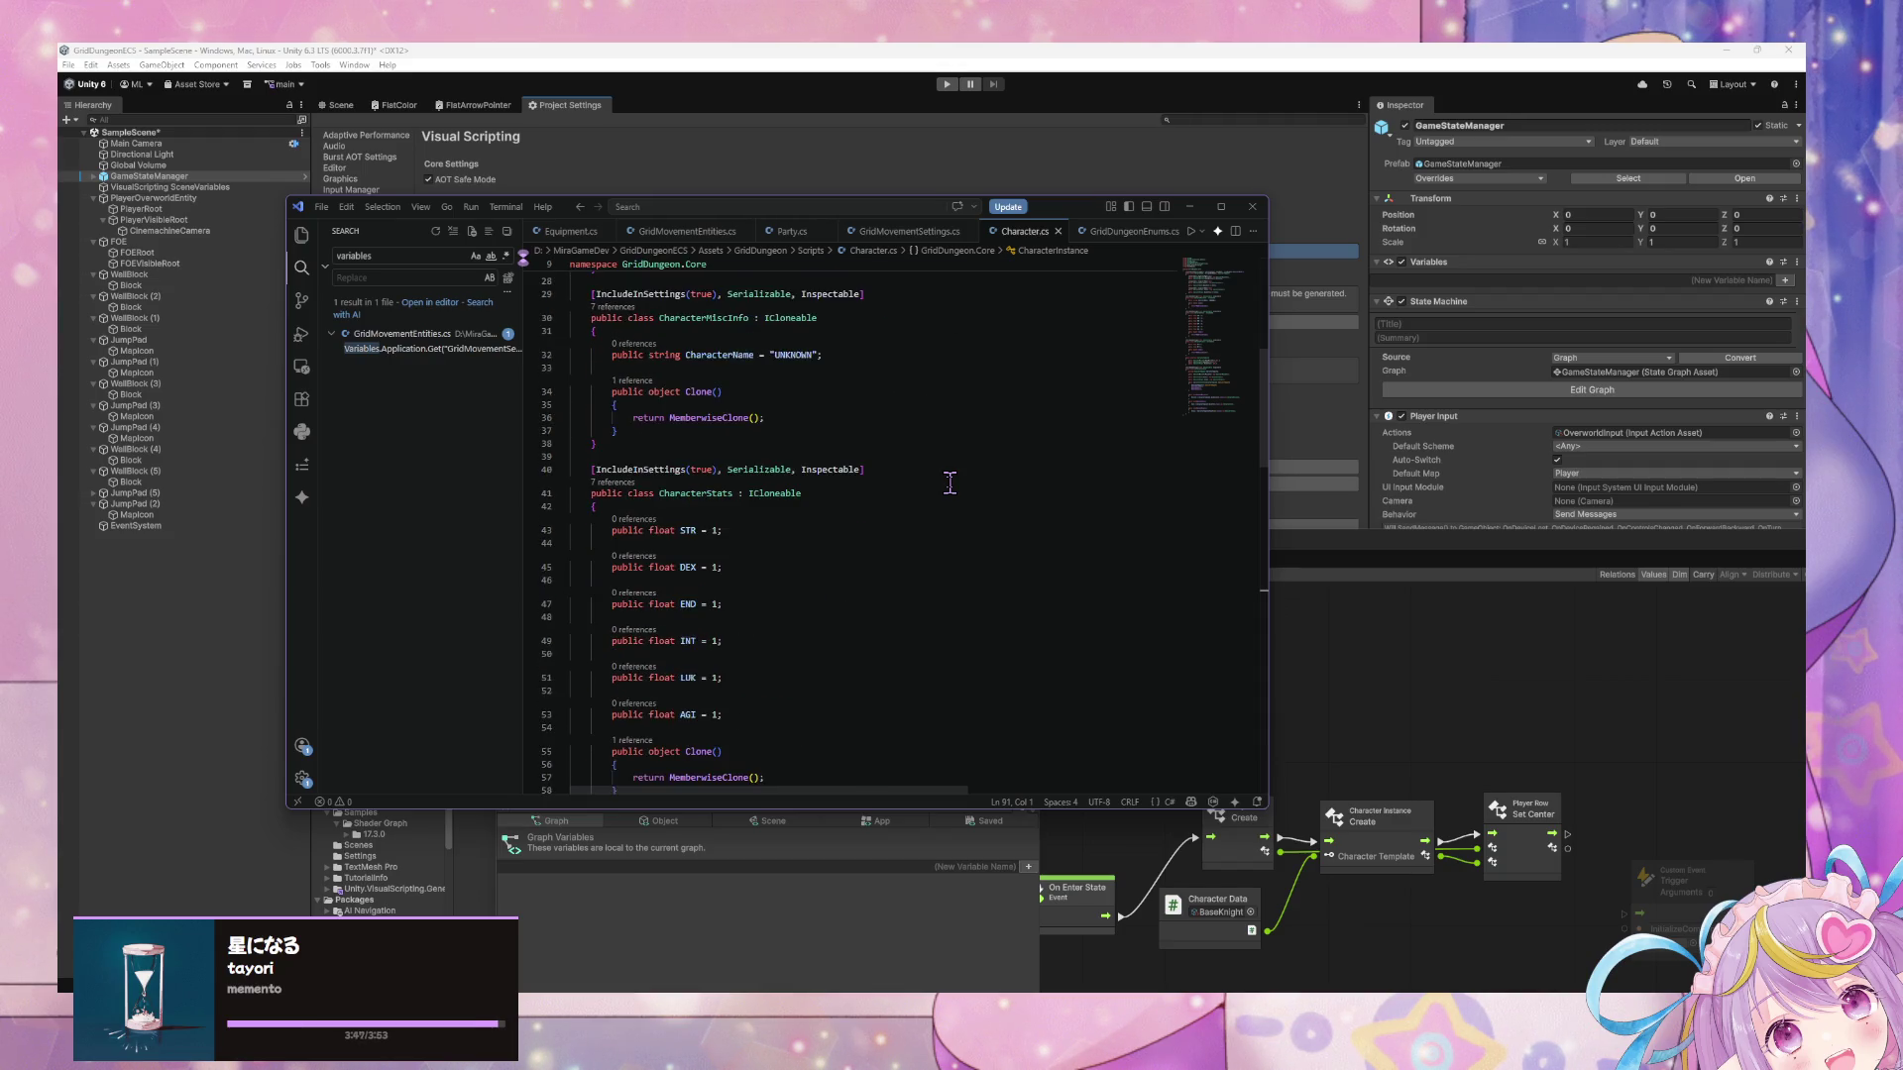
scroll(948, 485, down, 10)
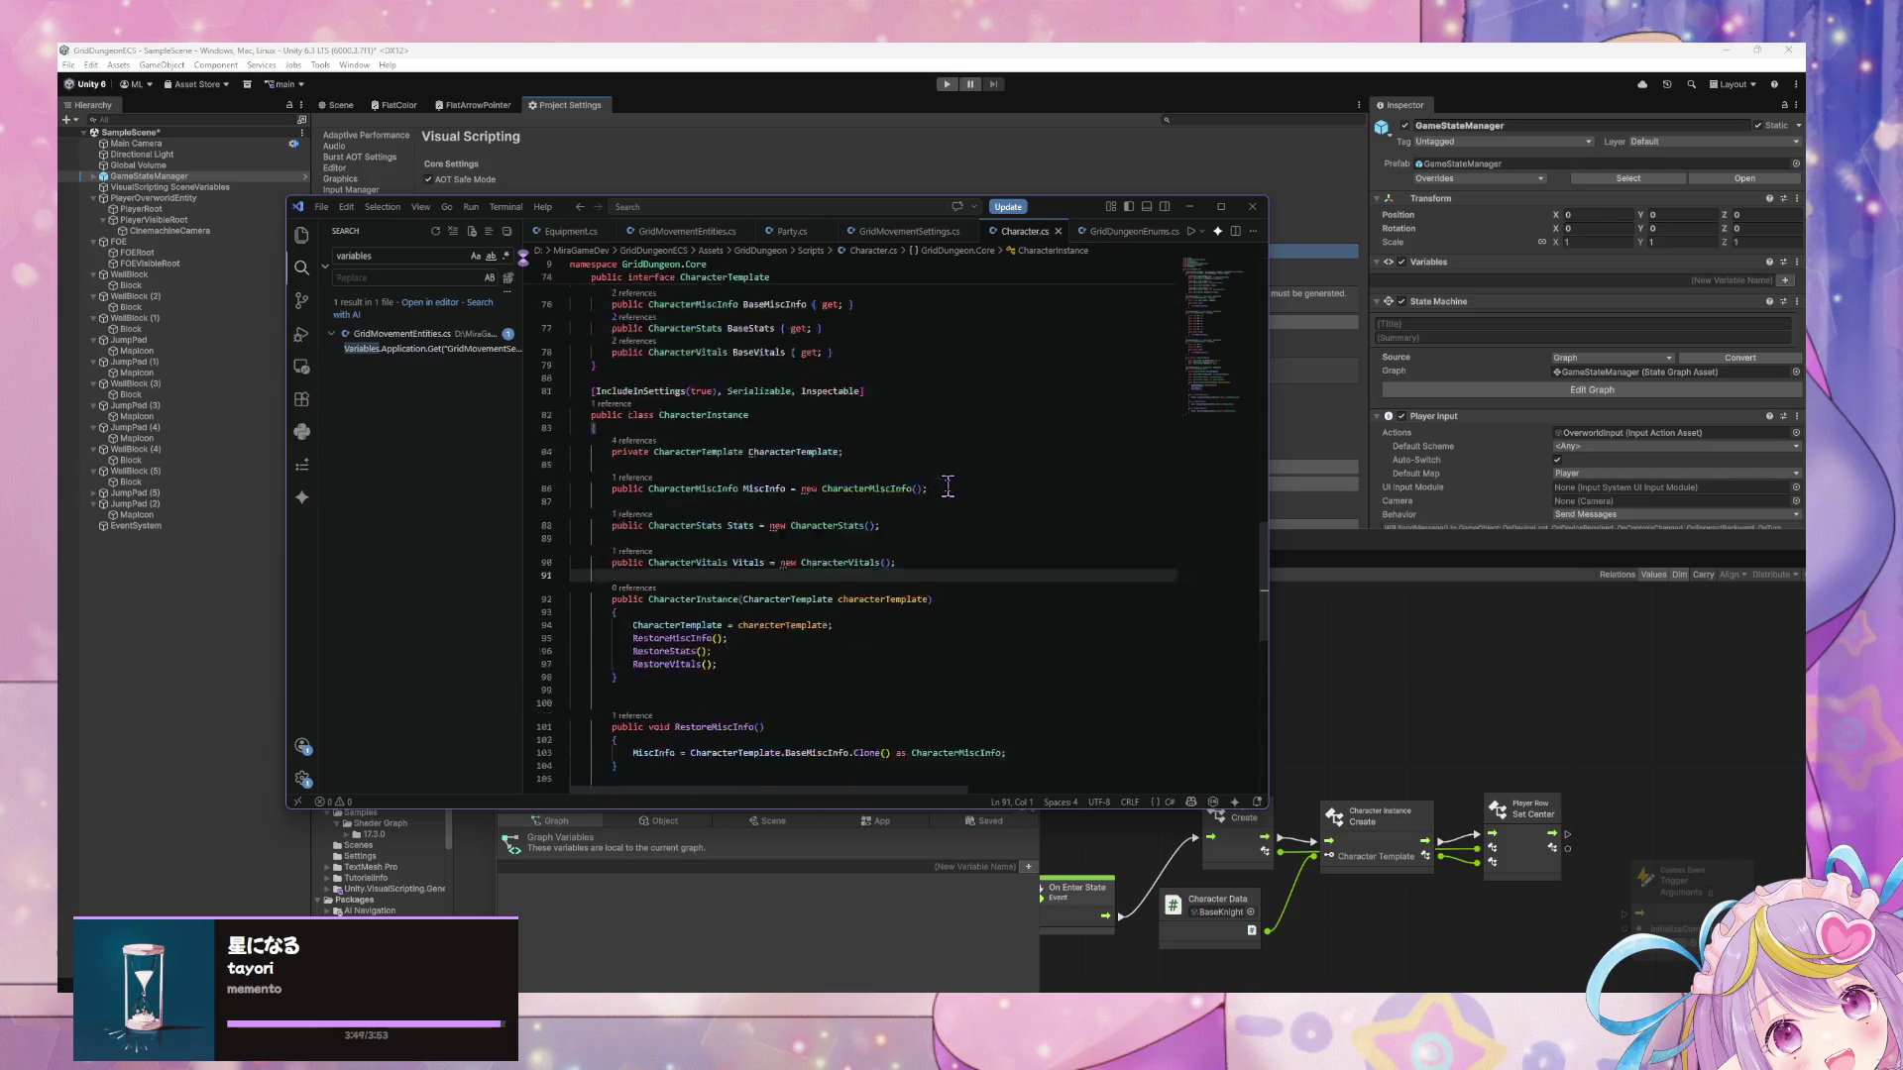
scroll(948, 484, up, 5)
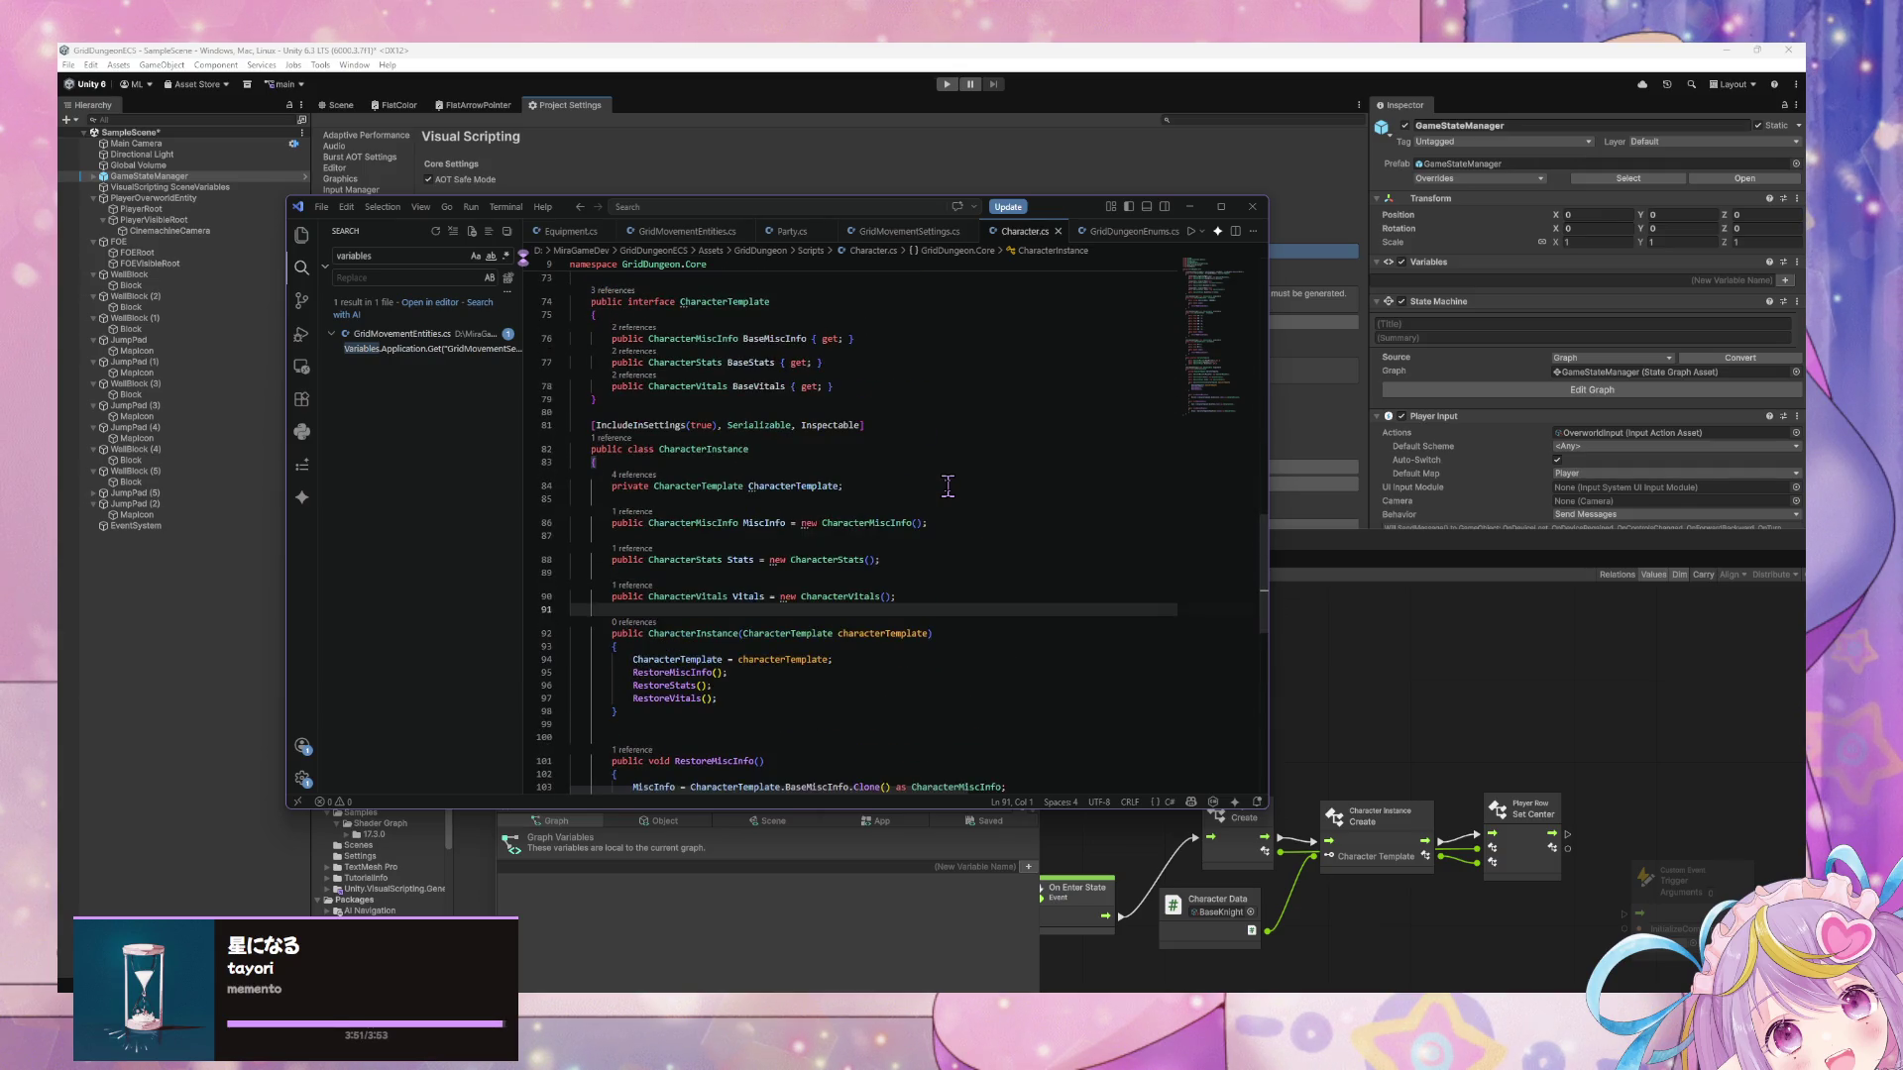
click(1189, 206)
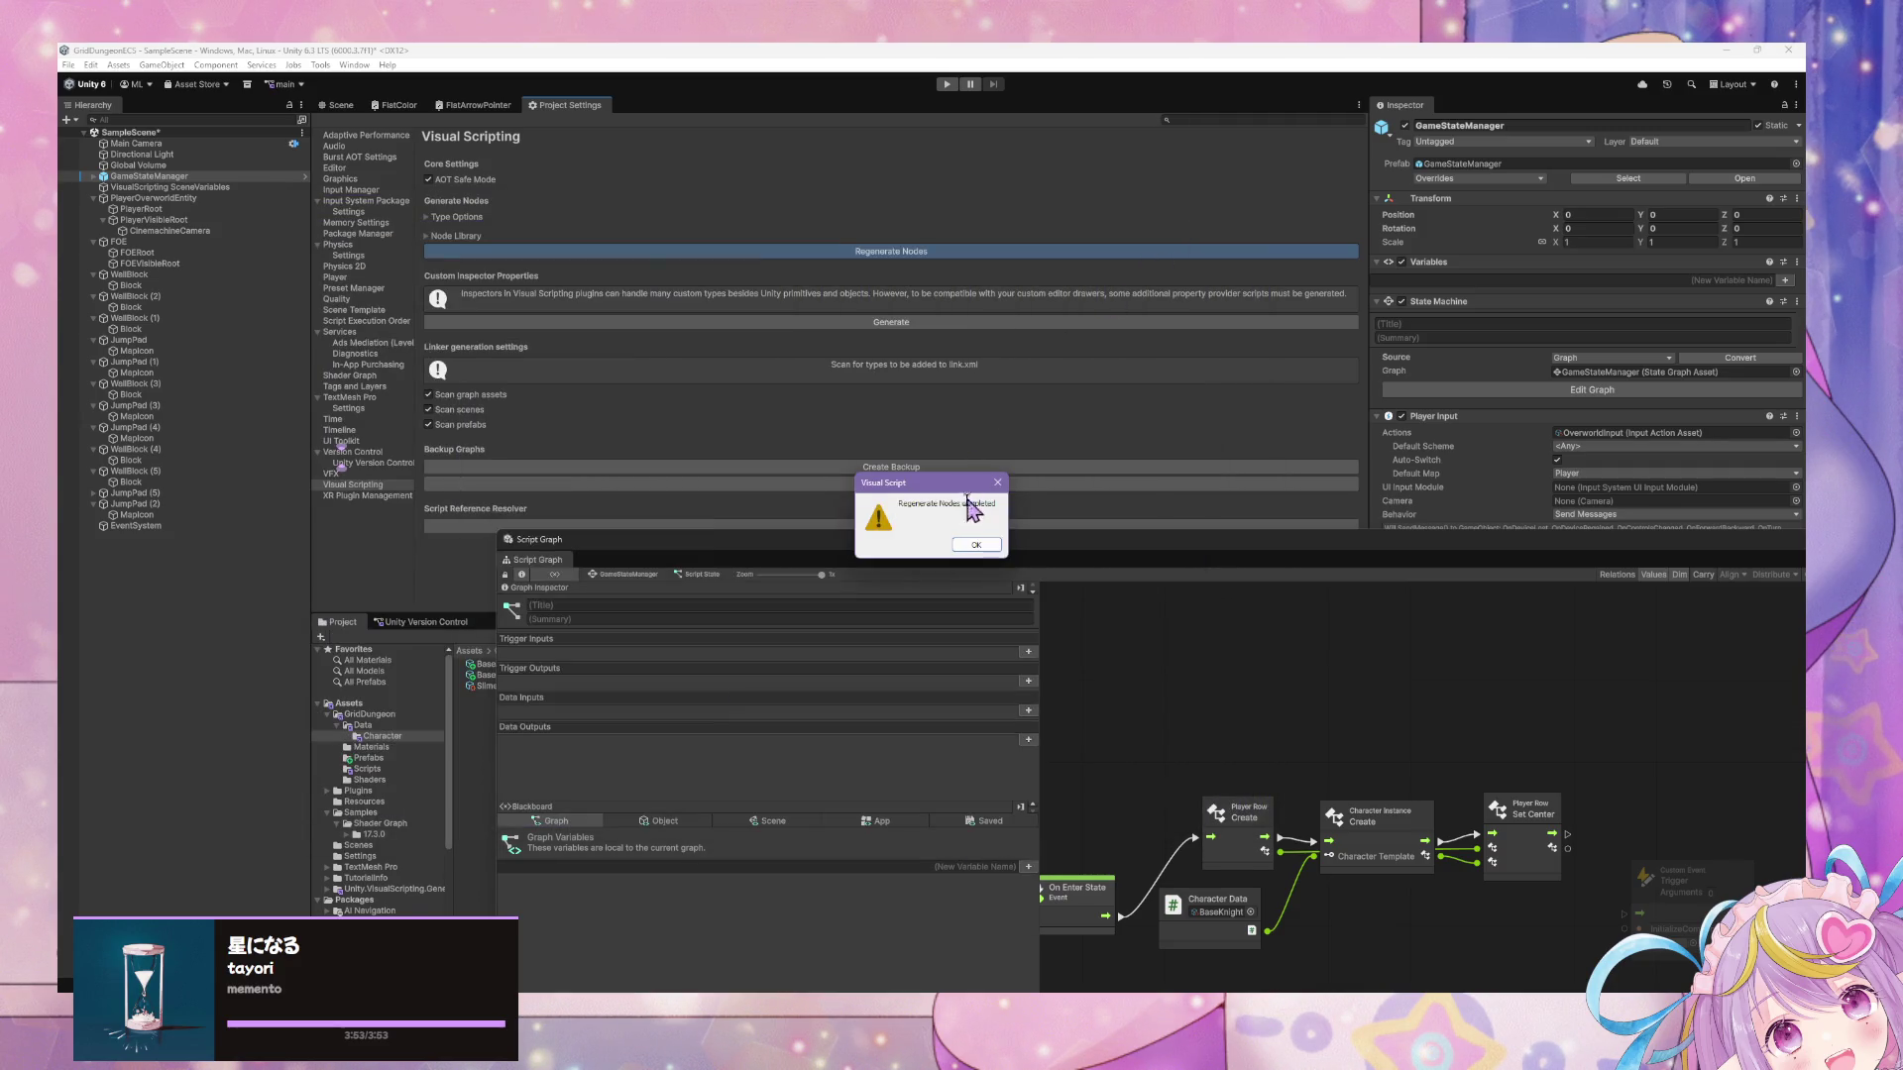
Dismiss the regeneration message and set BaseKnight's Misc Info Character Name to Knight.
click(977, 546)
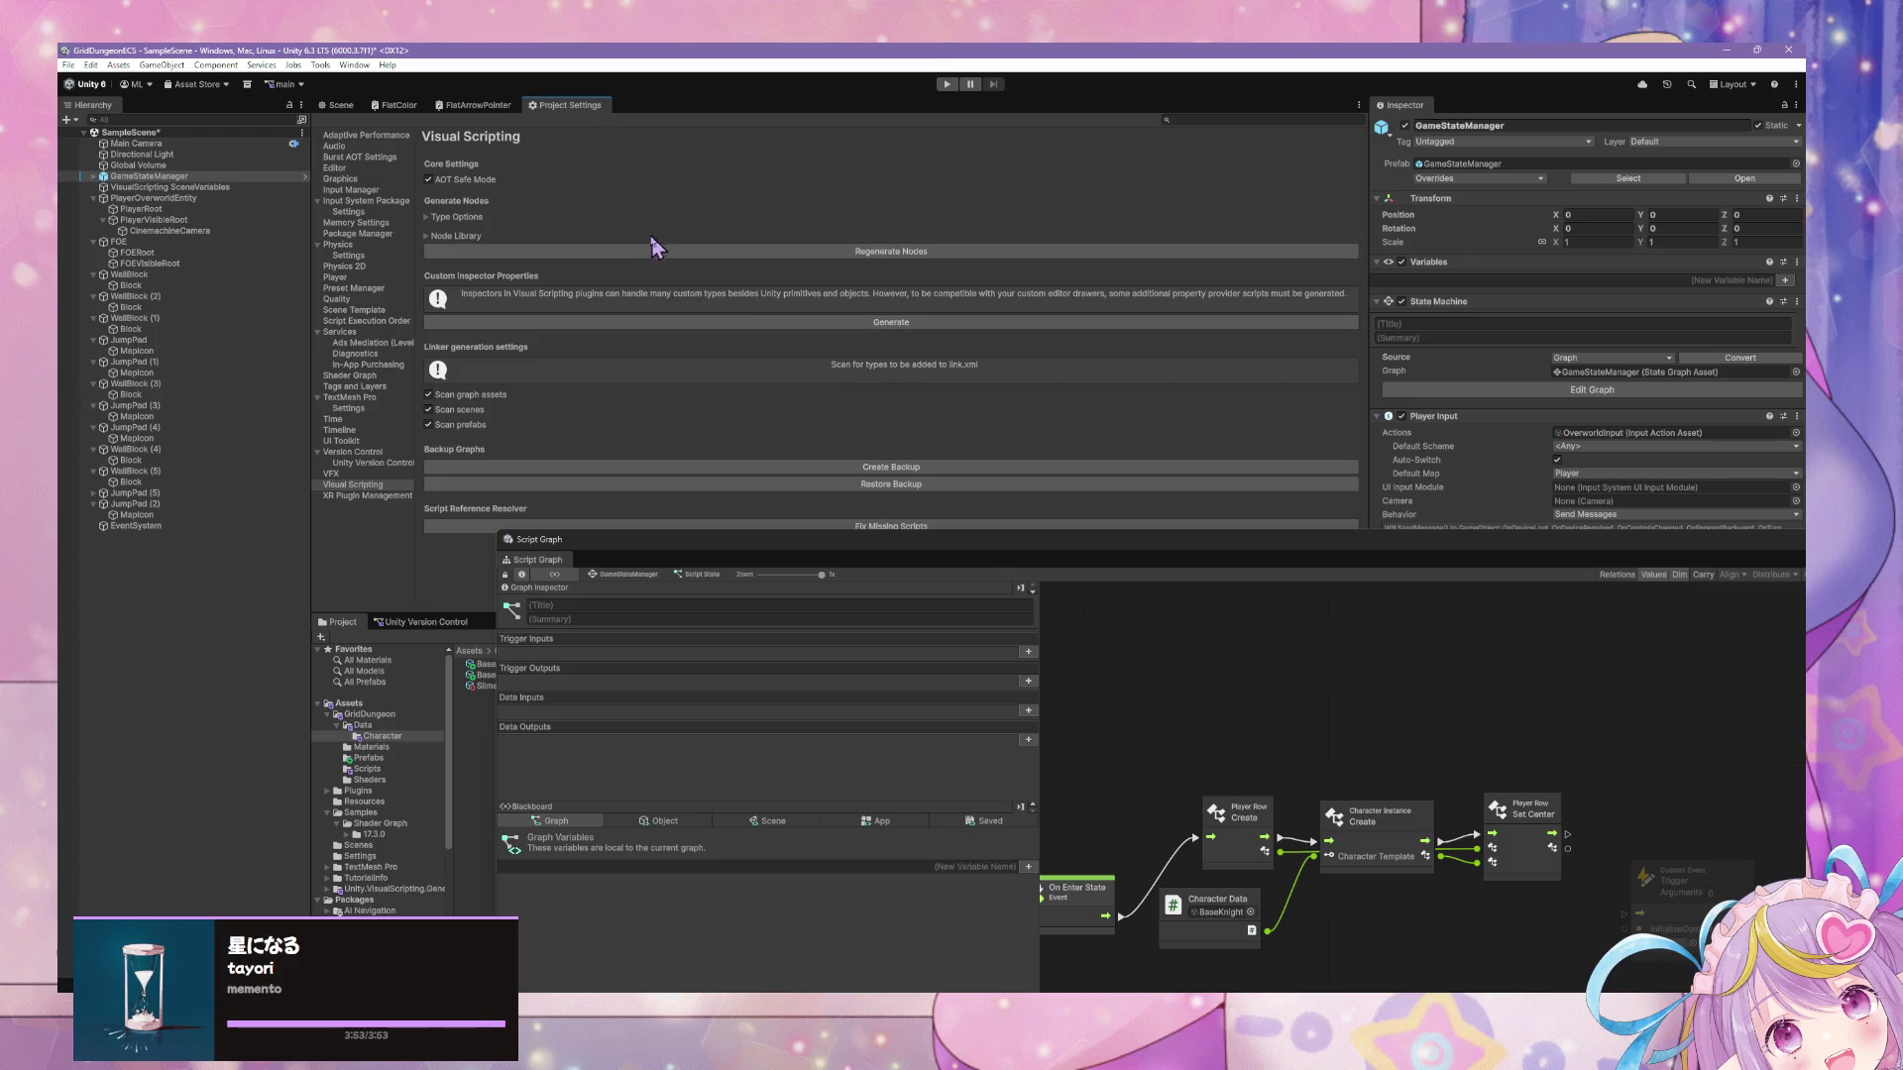
mouse_move(1289, 737)
mouse_down()
mouse_move(1295, 646)
mouse_move(1266, 595)
mouse_move(1325, 736)
mouse_up()
click(596, 677)
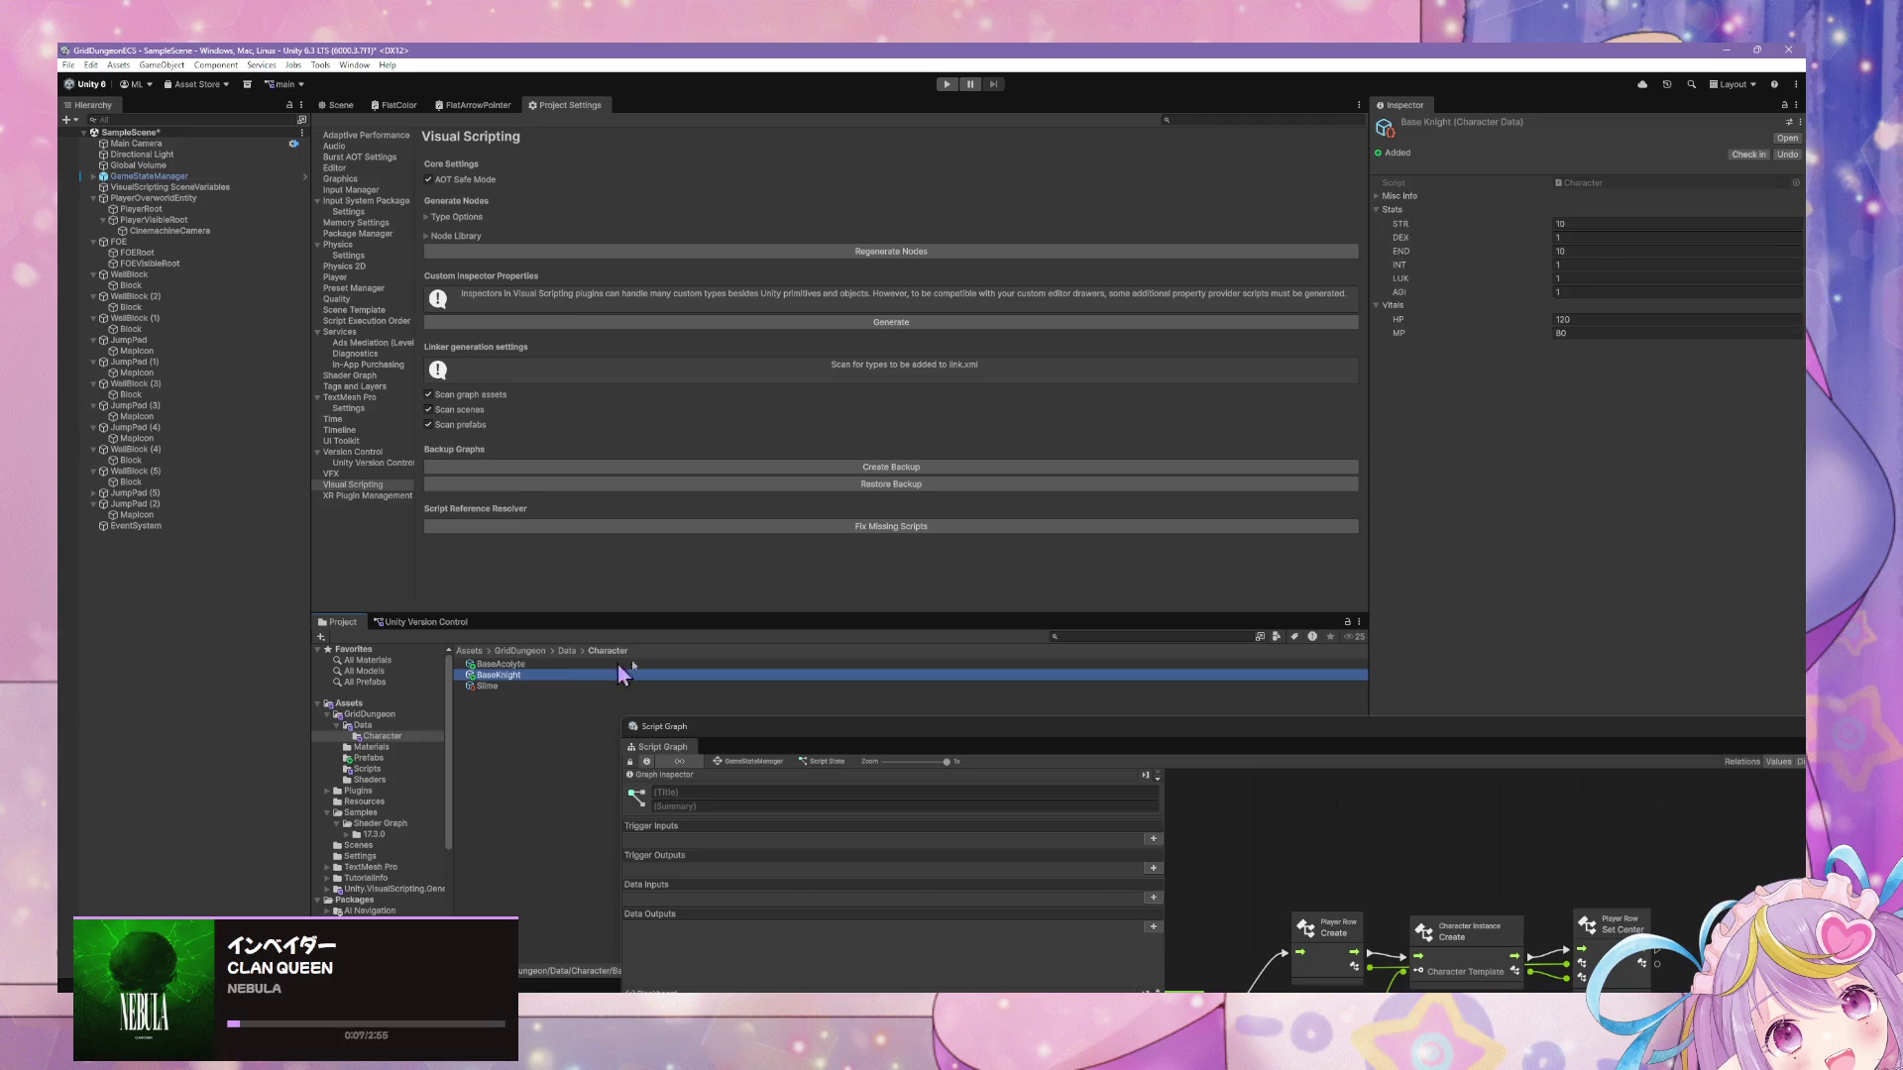
click(1401, 197)
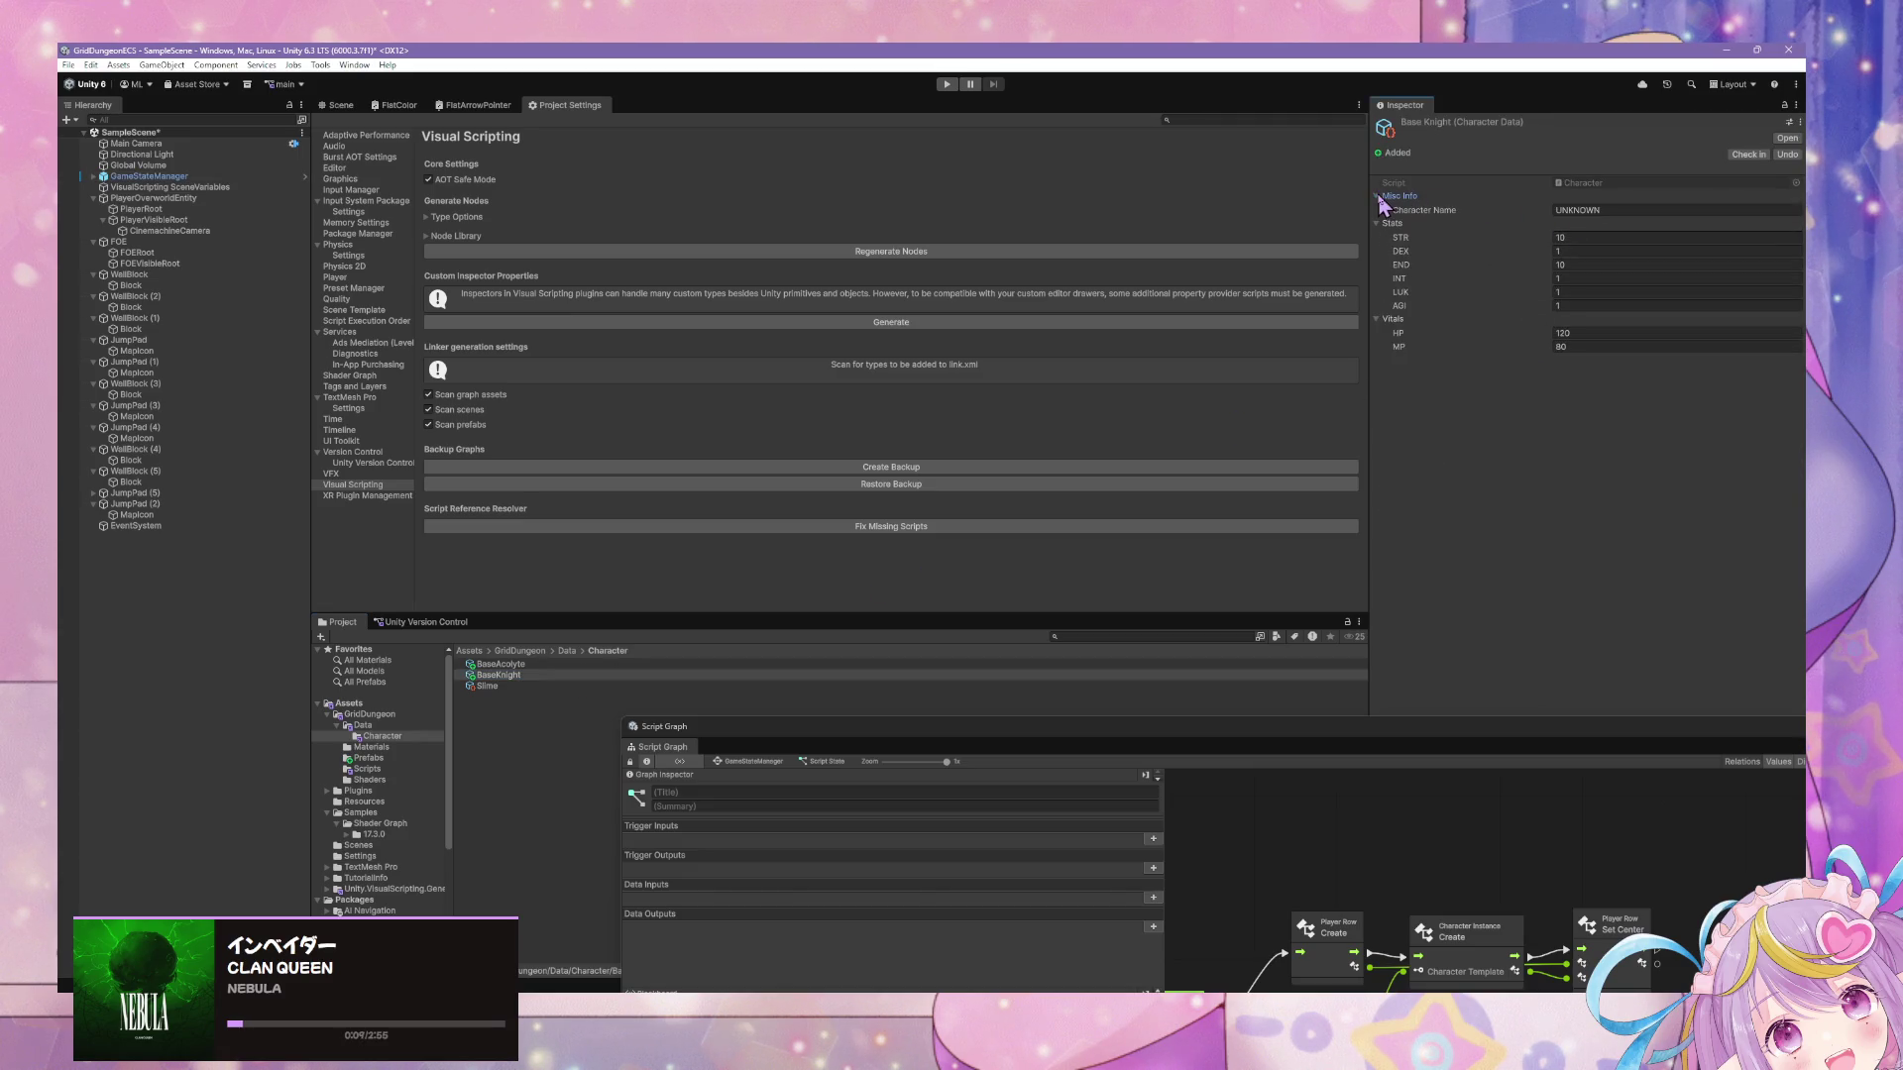
click(1639, 209)
text(Knight)
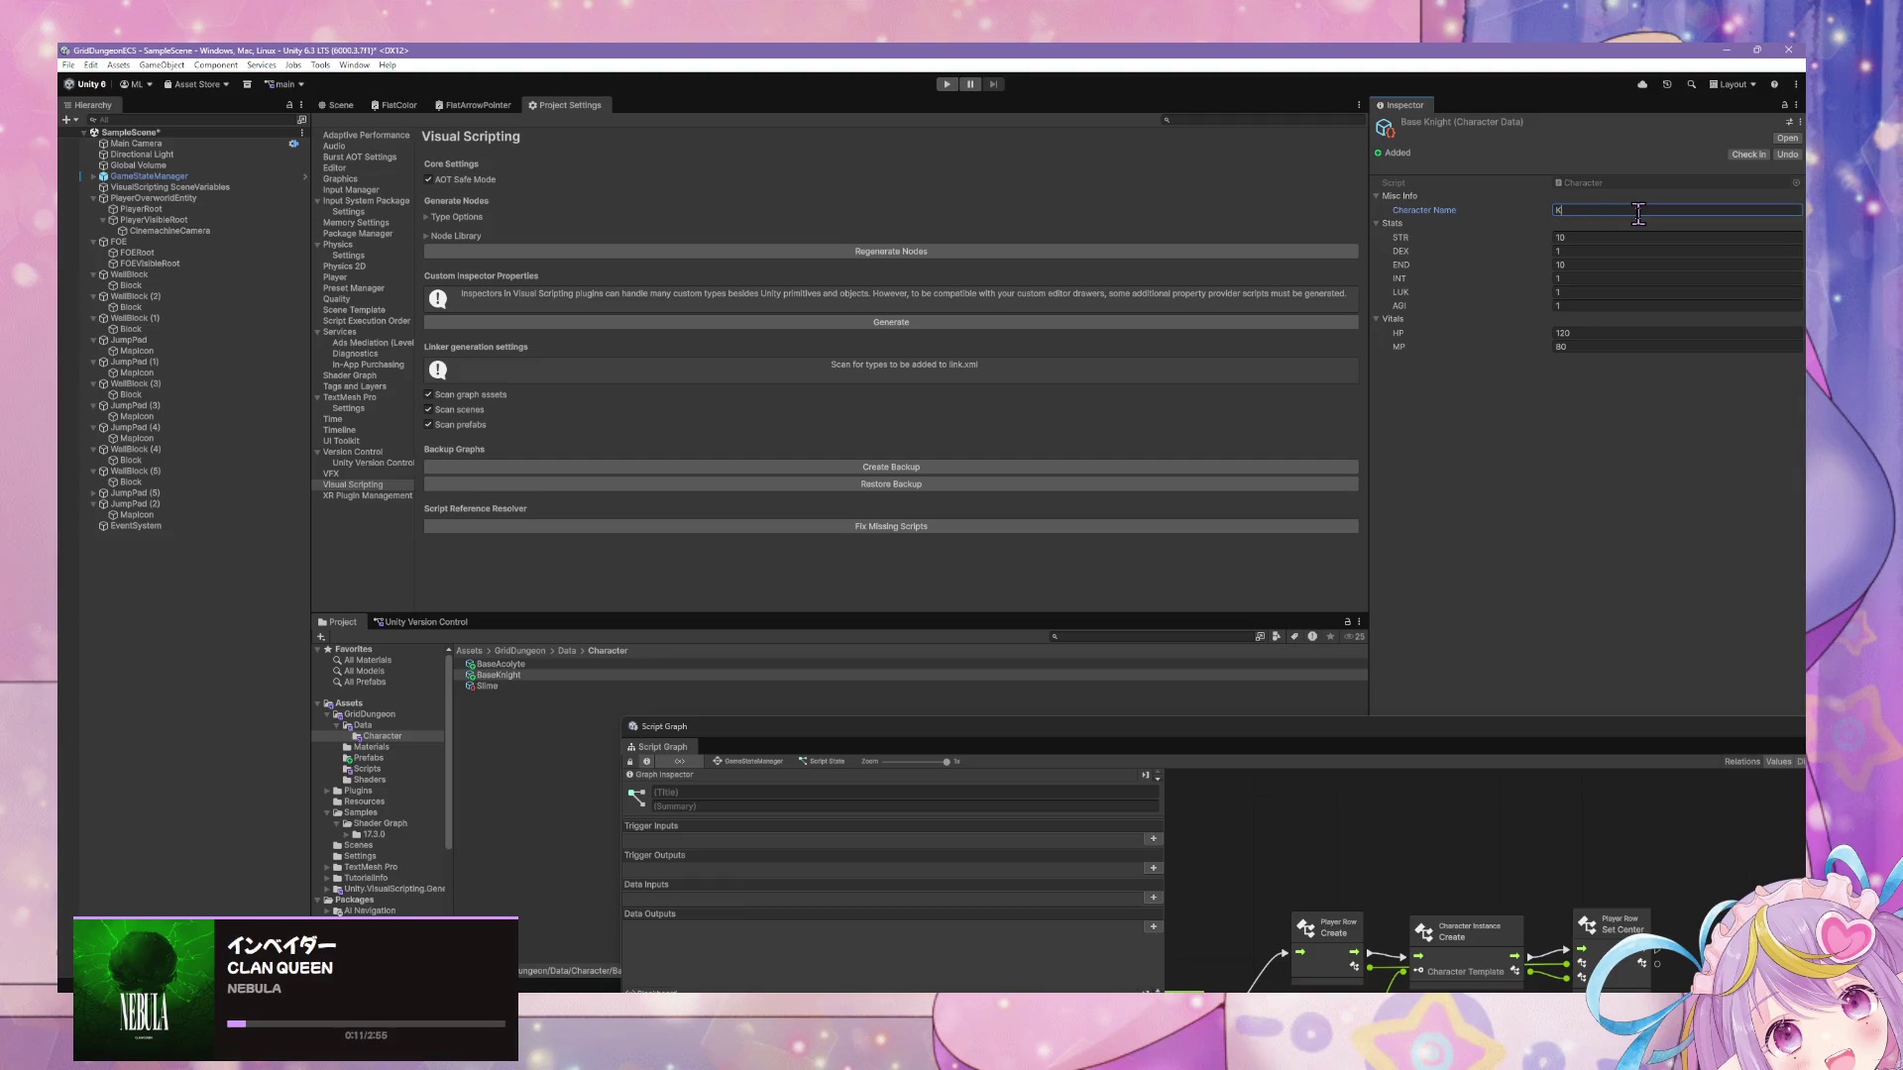
Browse to Data > Character and set BaseAcolyte's Character Name to Acolyte.
click(520, 651)
click(491, 685)
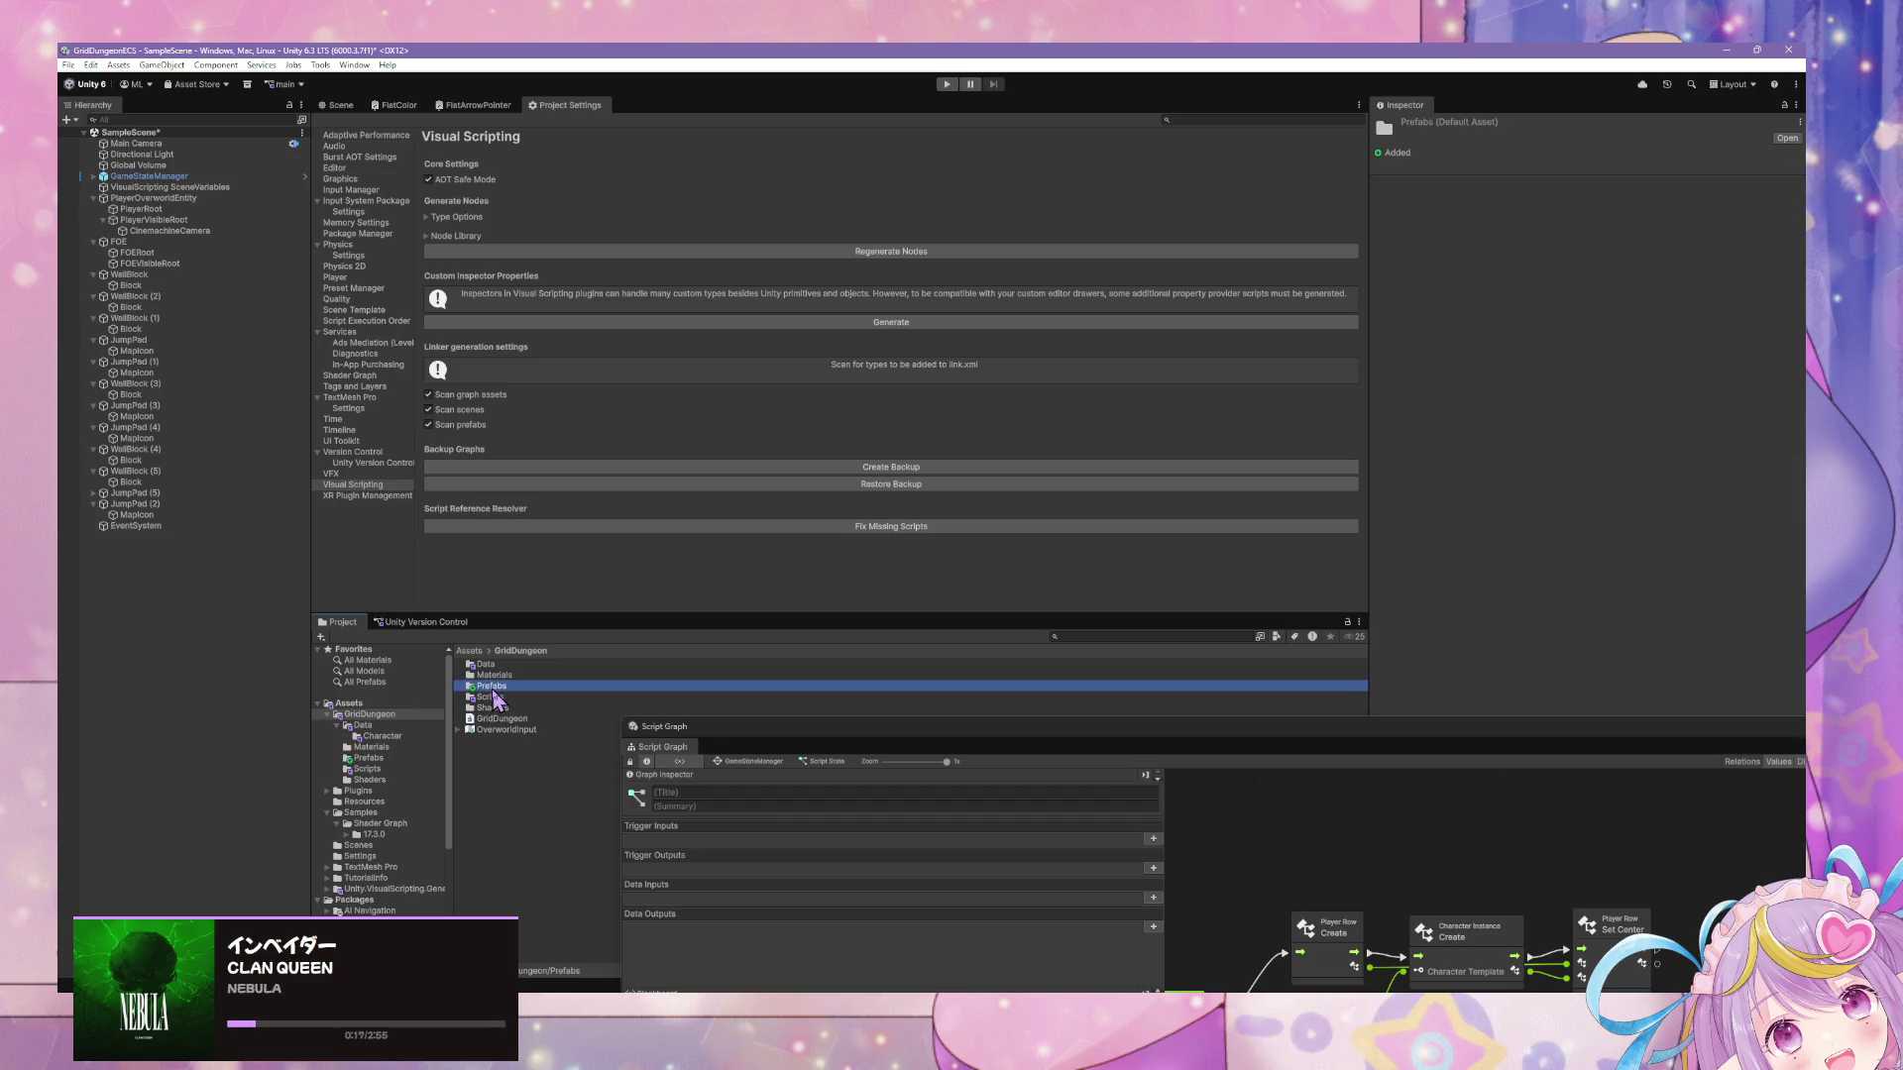
double_click(494, 688)
click(519, 652)
double_click(500, 665)
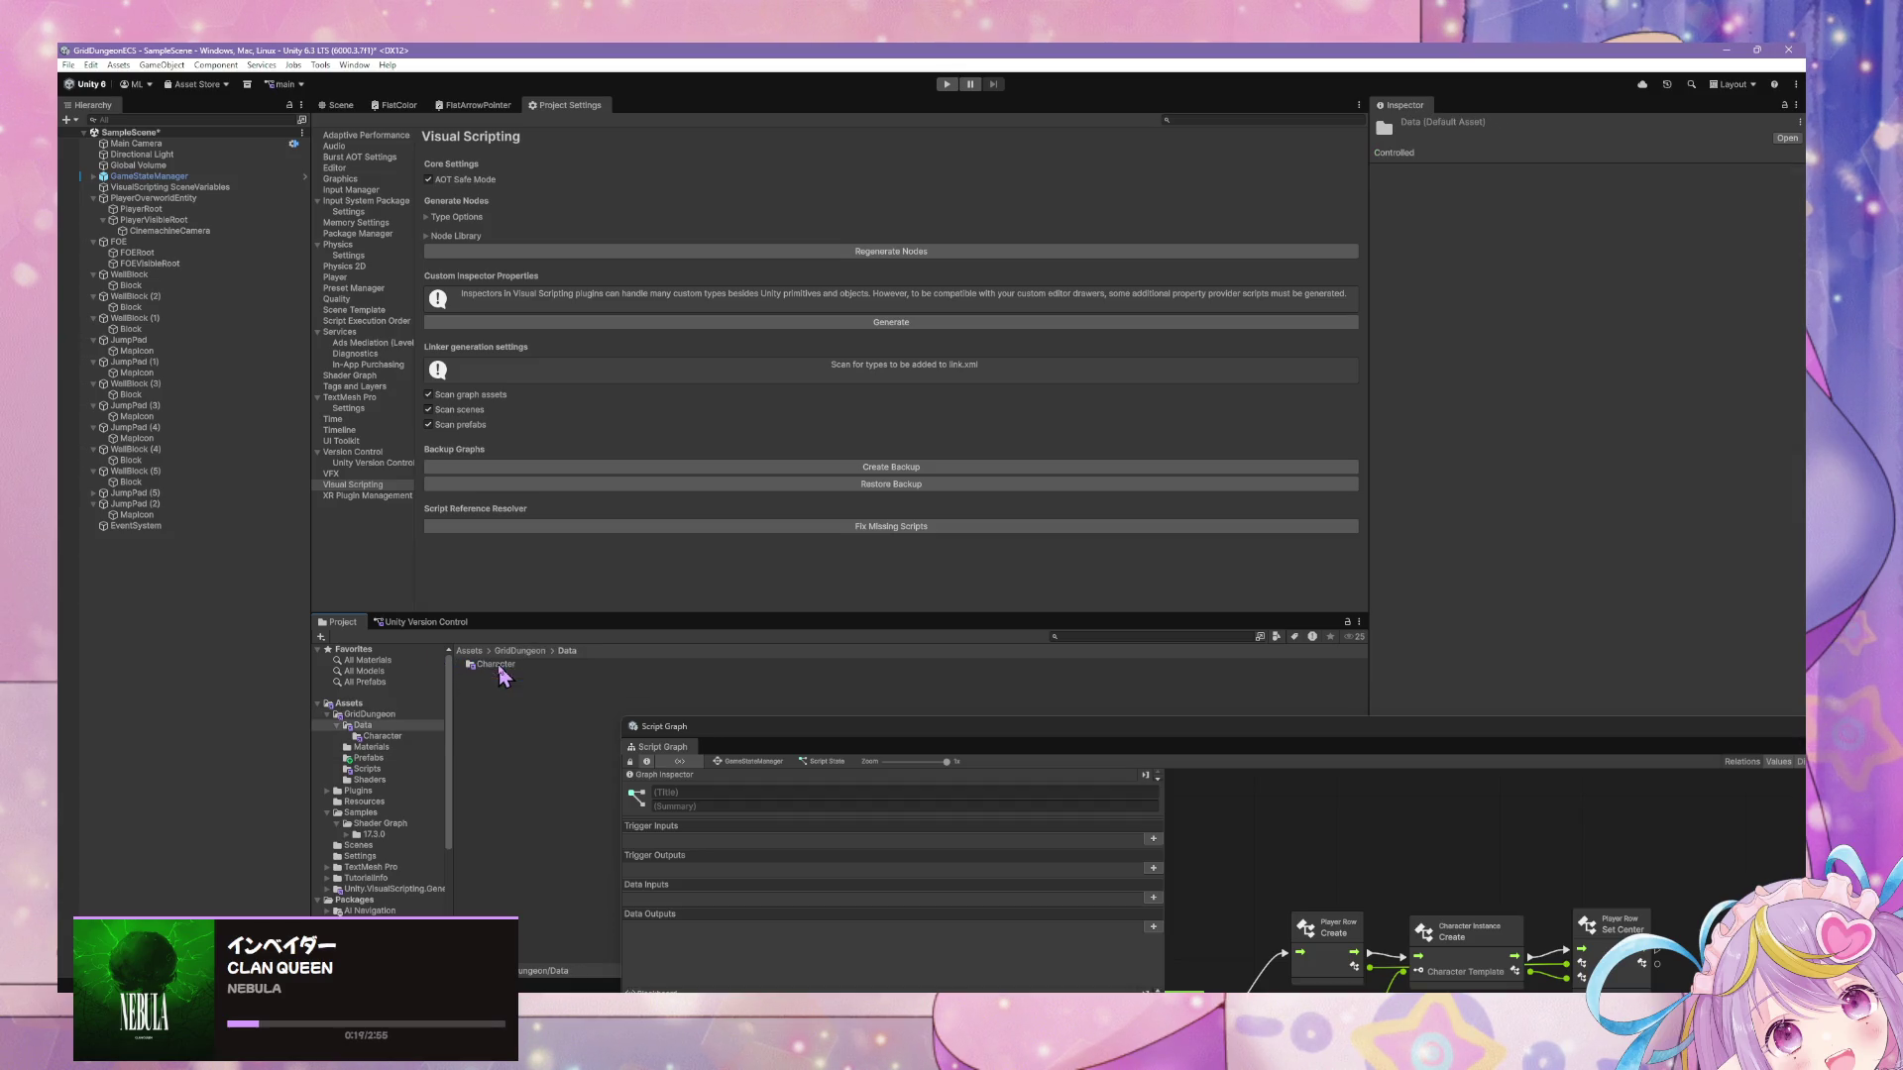
click(545, 666)
double_click(545, 666)
click(531, 664)
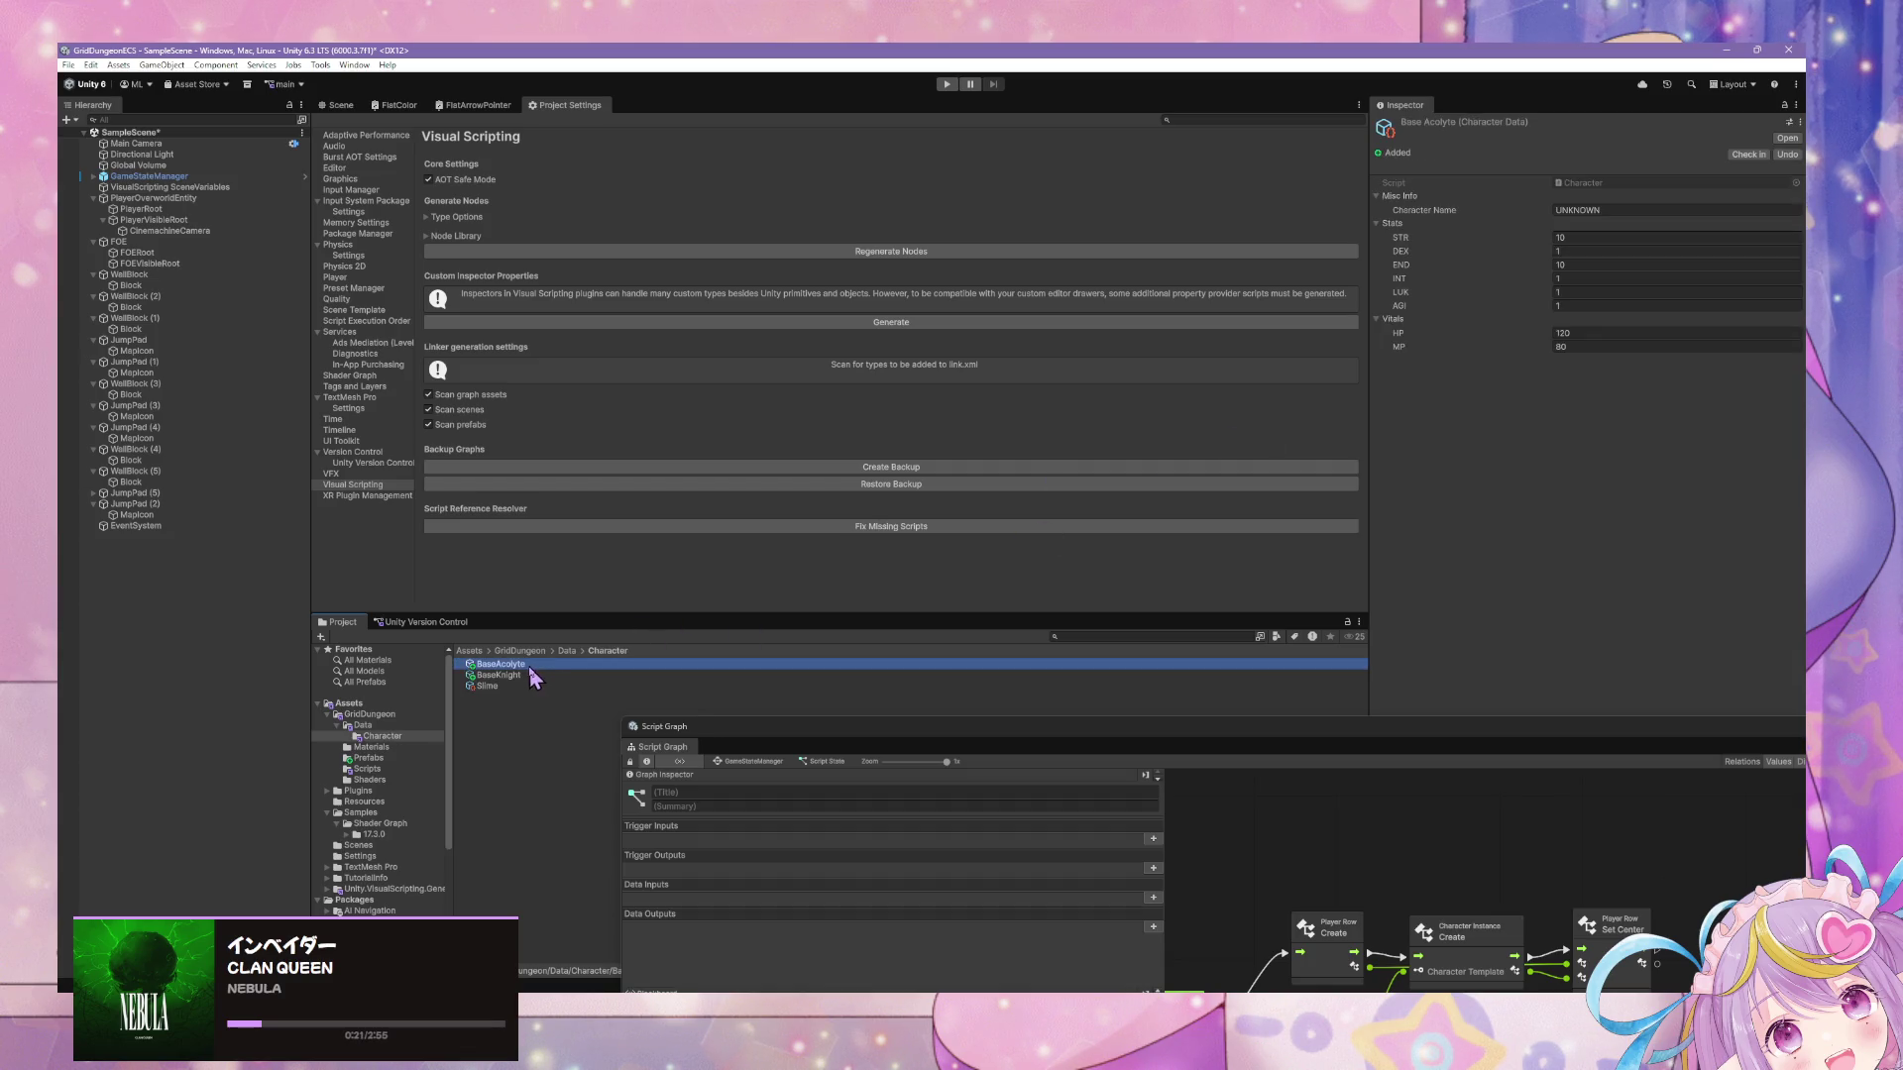
click(1601, 210)
text(Acolyte)
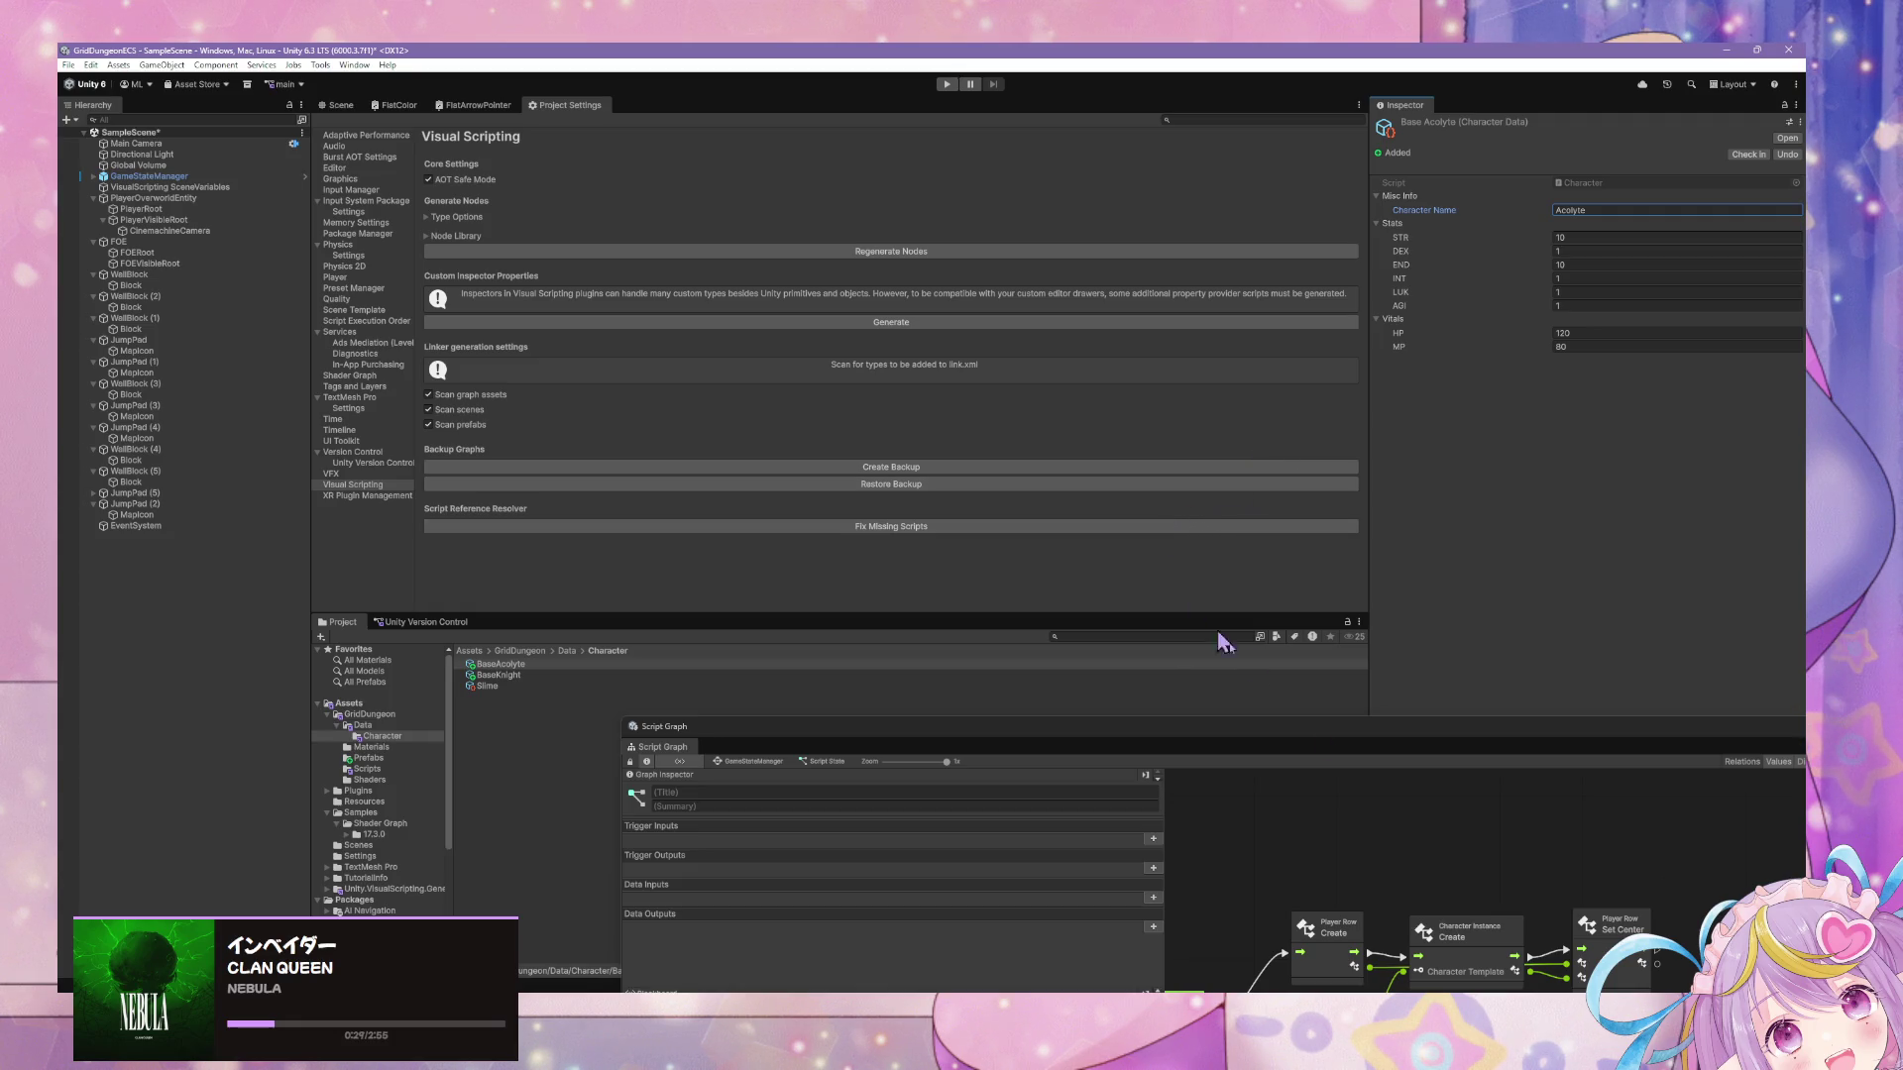
key(alt+Tab)
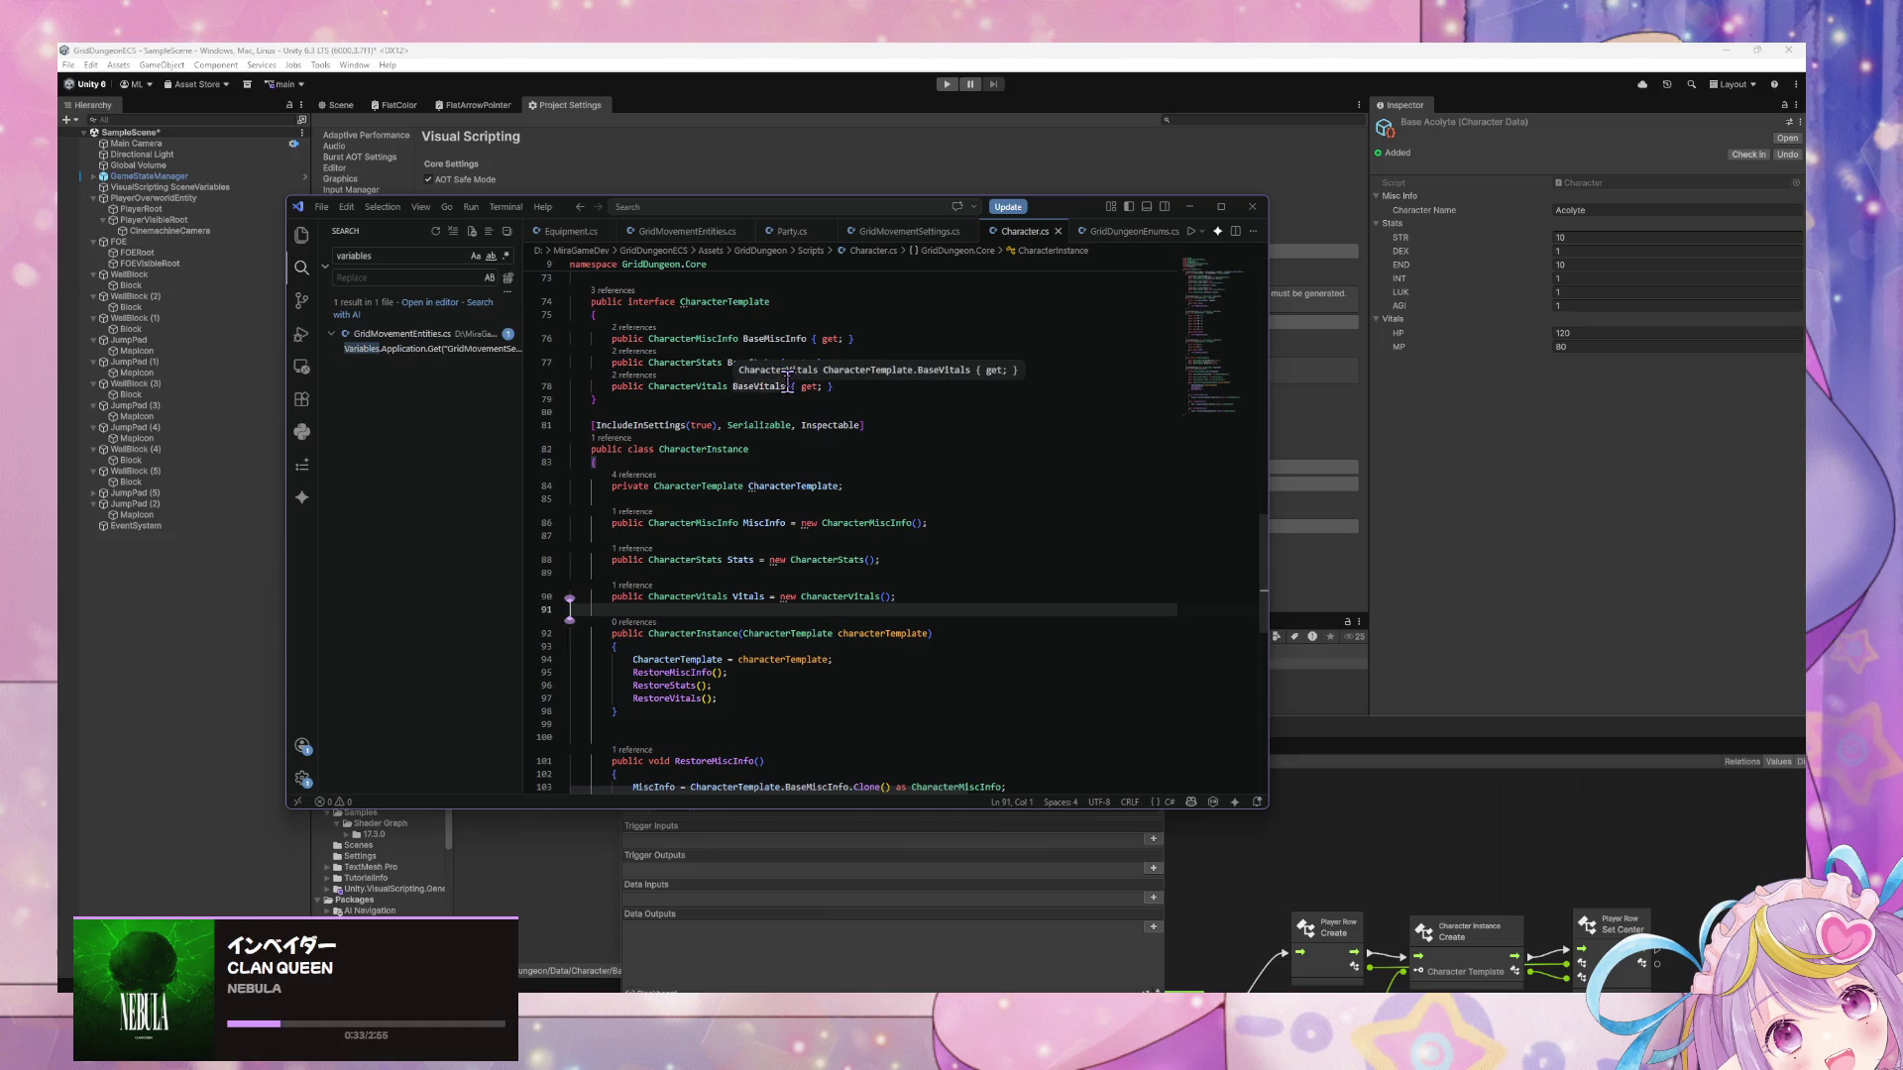
Review CharacterInstance's constructor and Restore methods, then return to Unity's script graph.
scroll(821, 404, down, 5)
scroll(822, 404, down, 2)
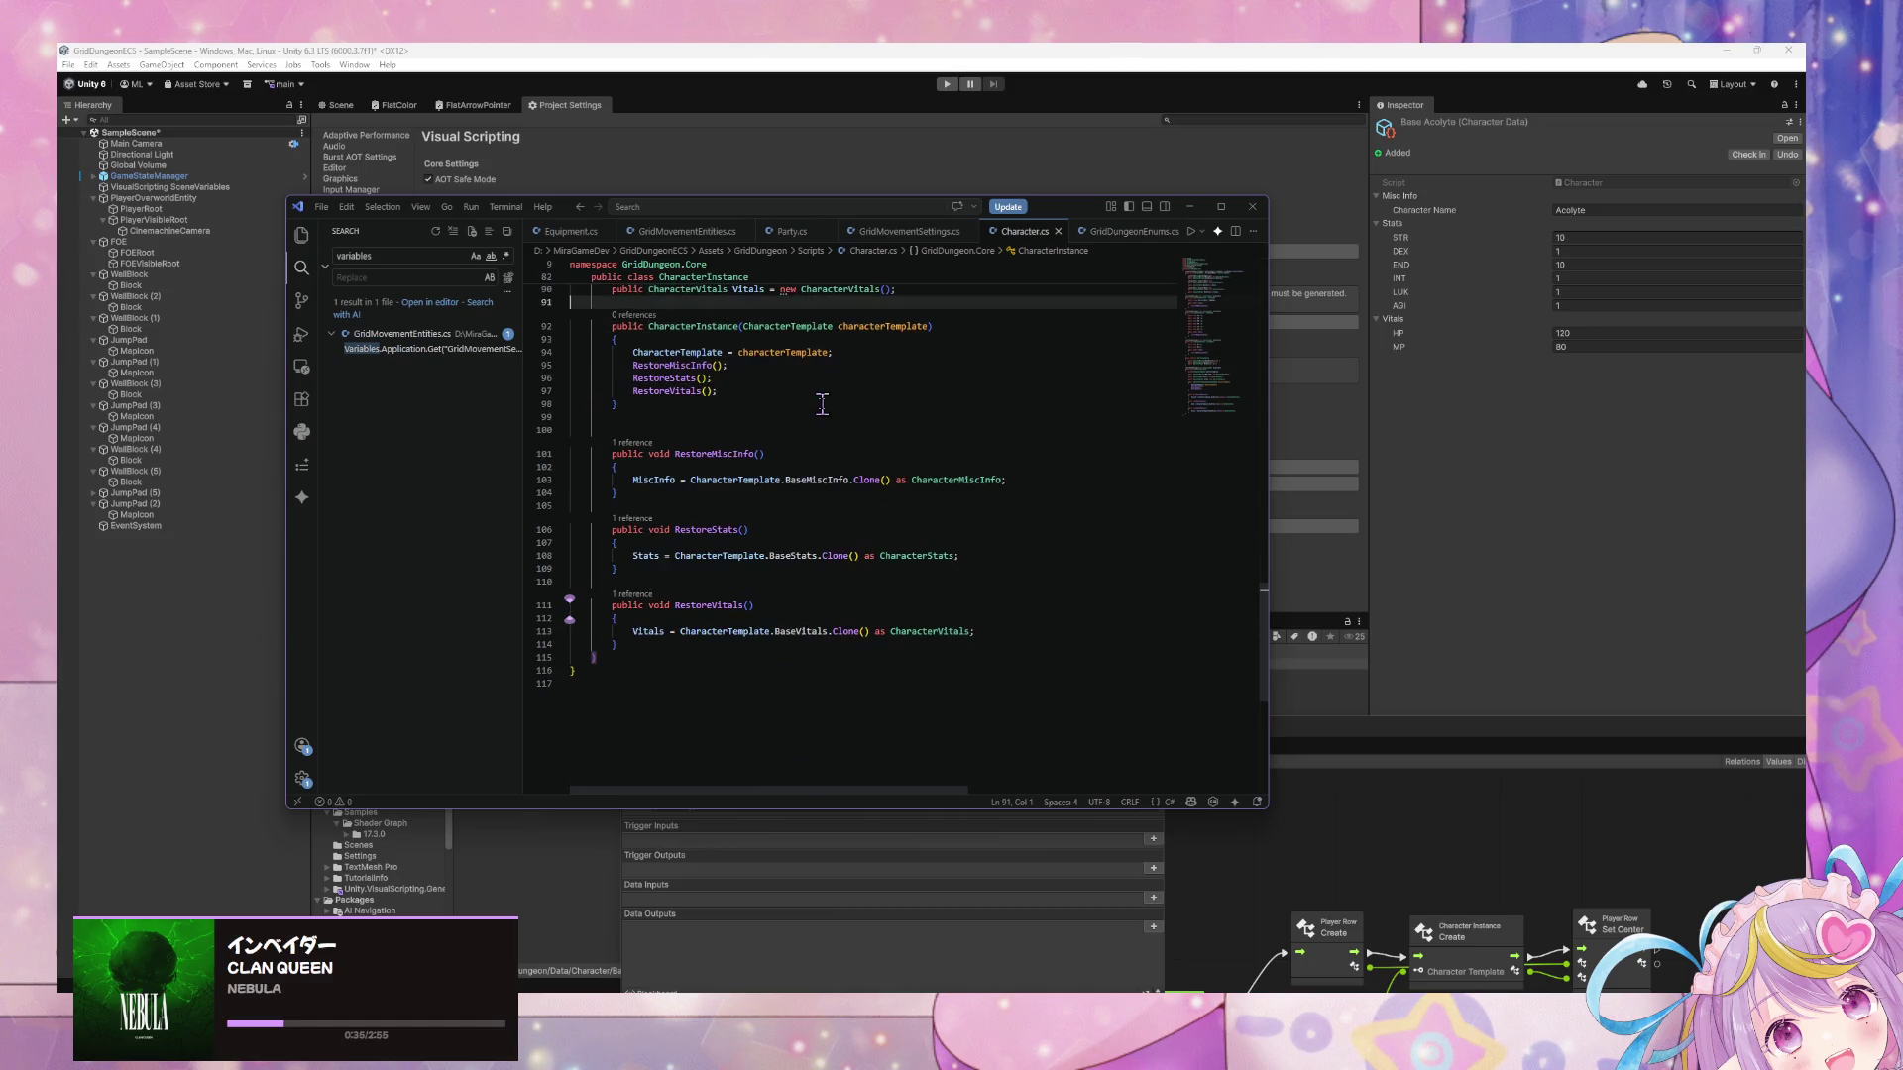
scroll(826, 410, up, 2)
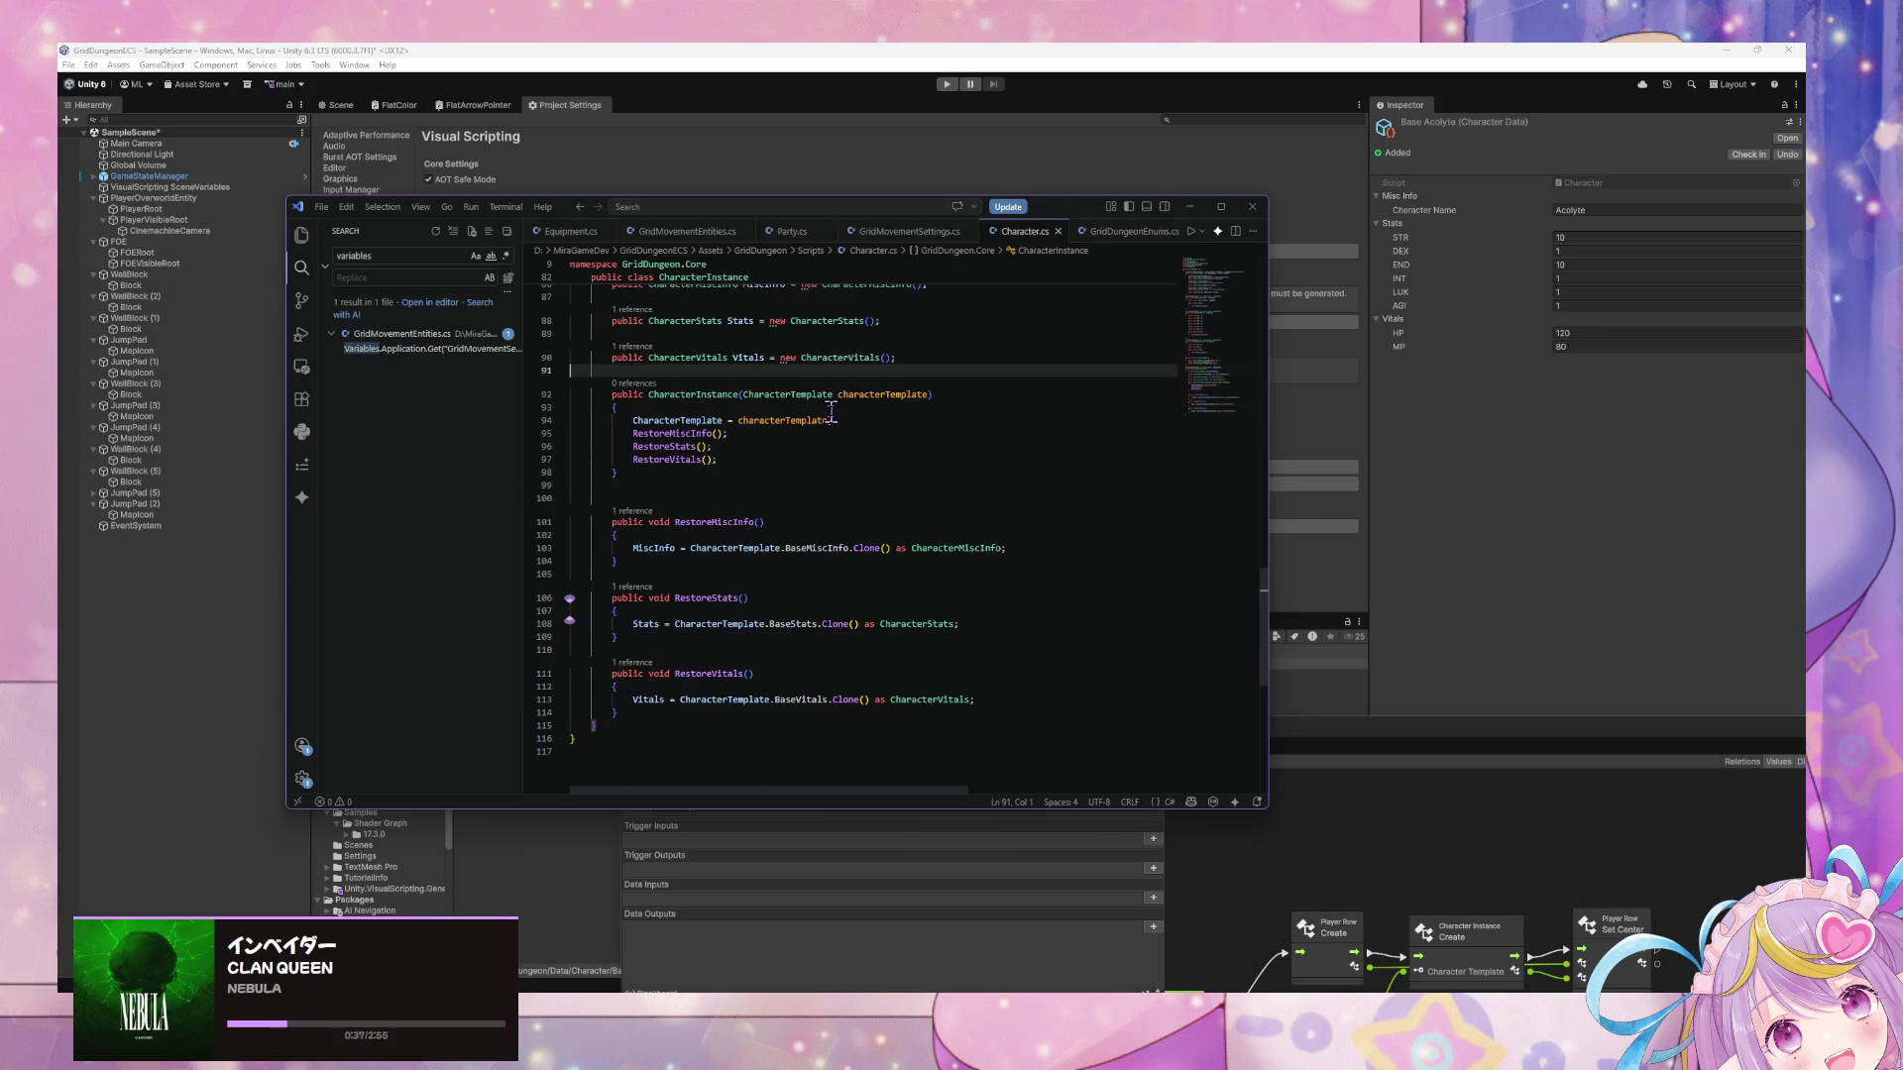
scroll(837, 412, up, 5)
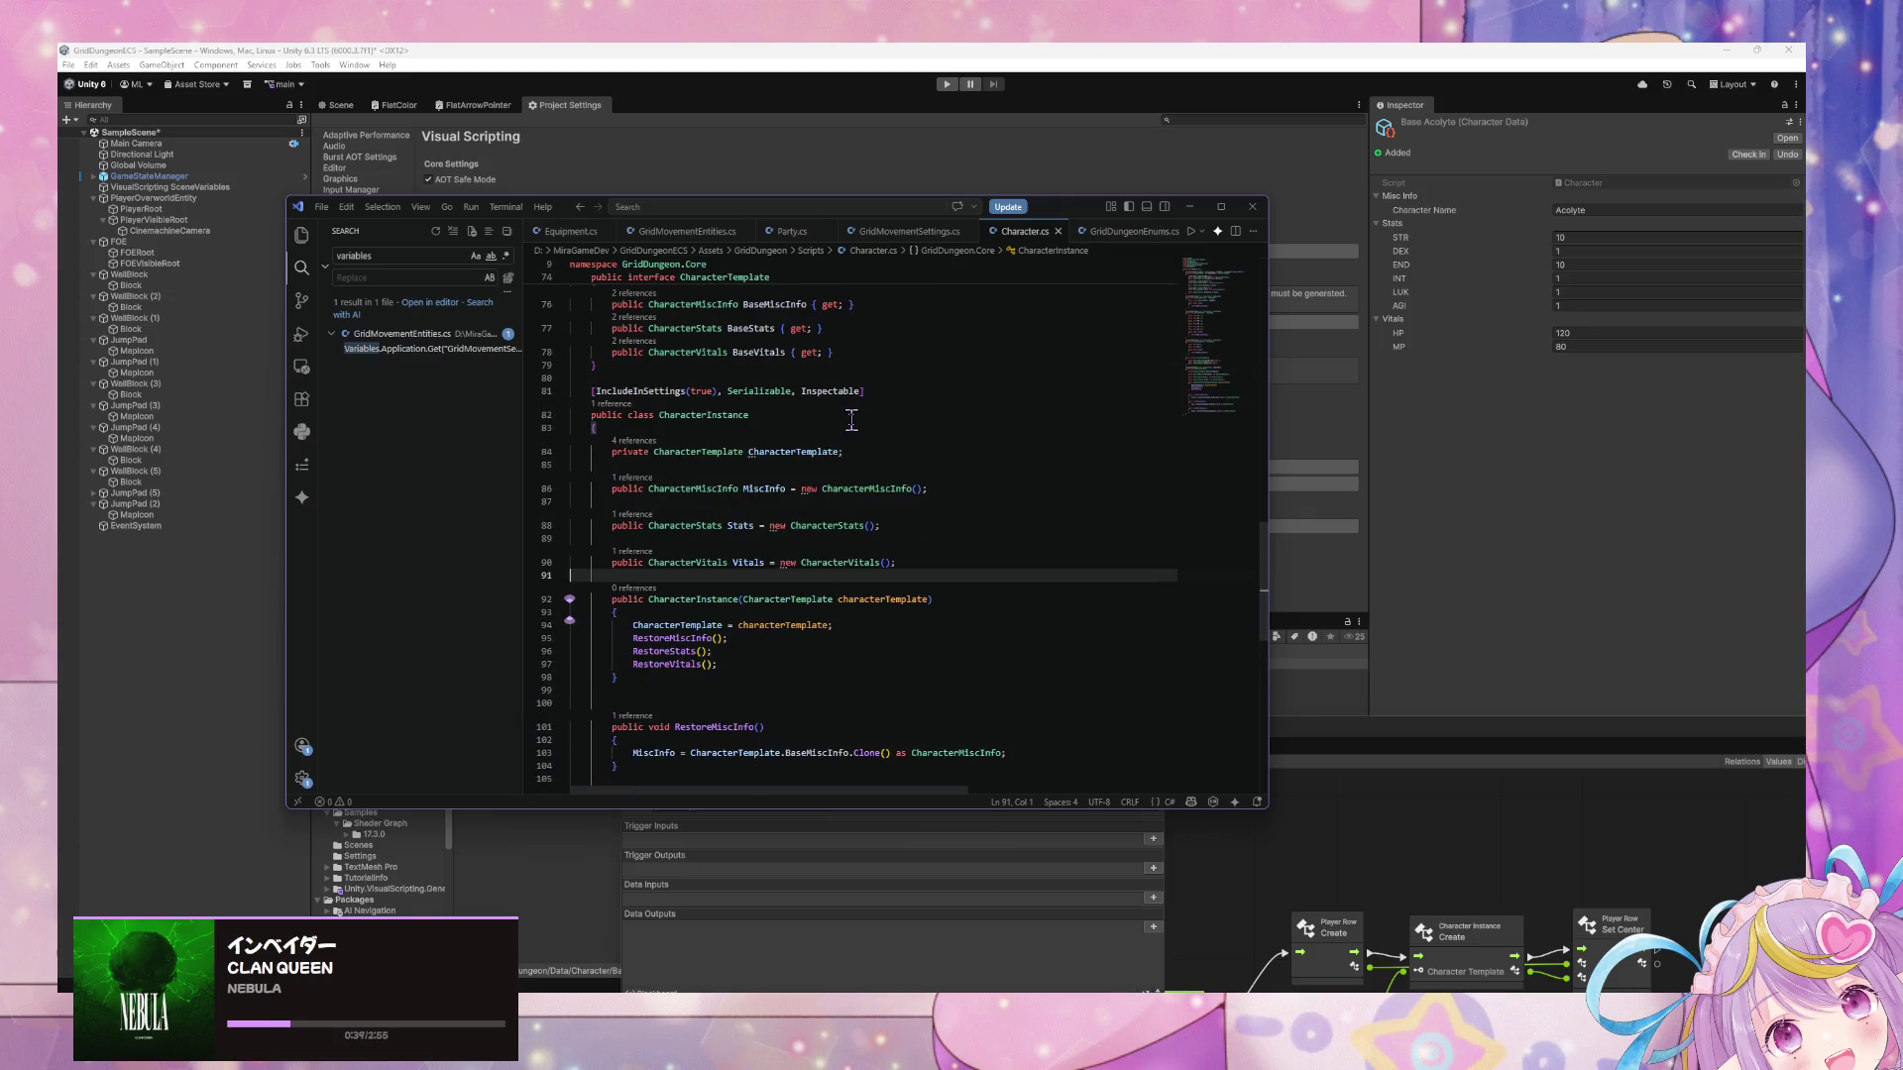
scroll(853, 422, up, 5)
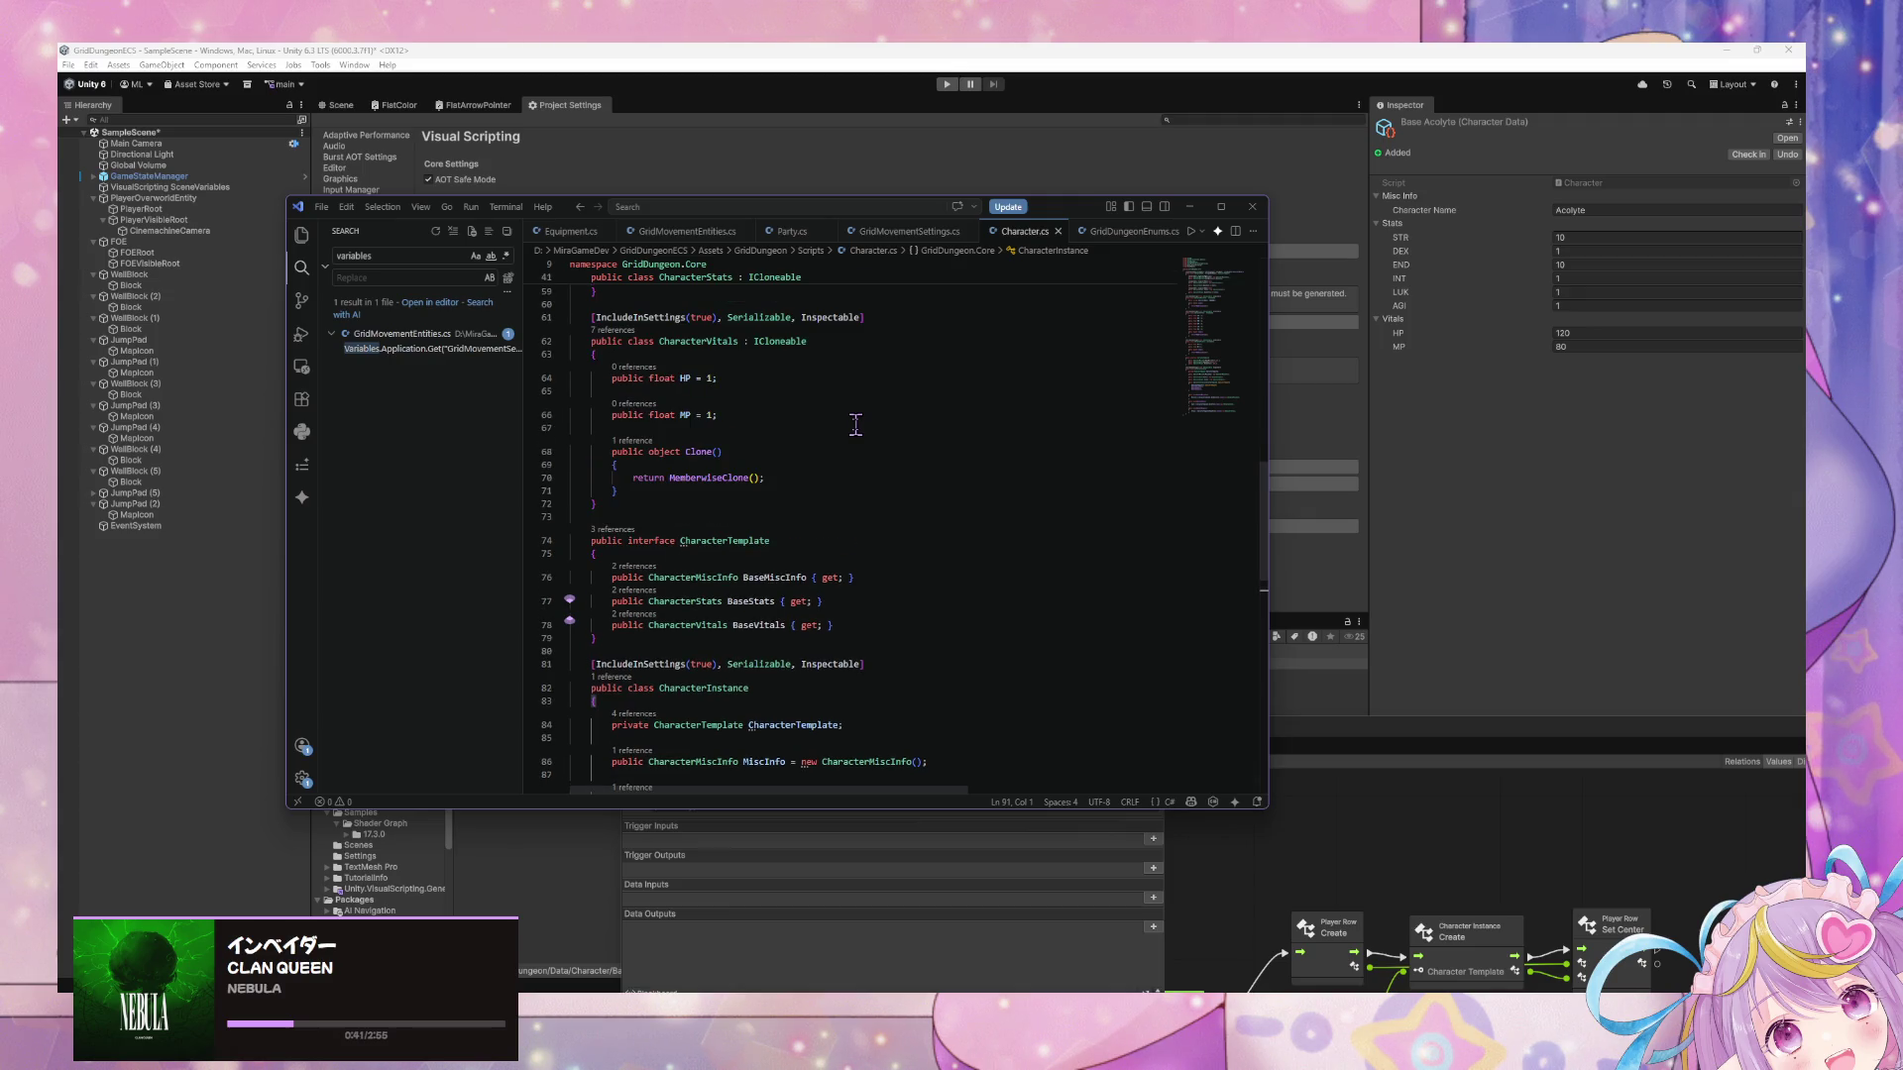
scroll(856, 424, down, 8)
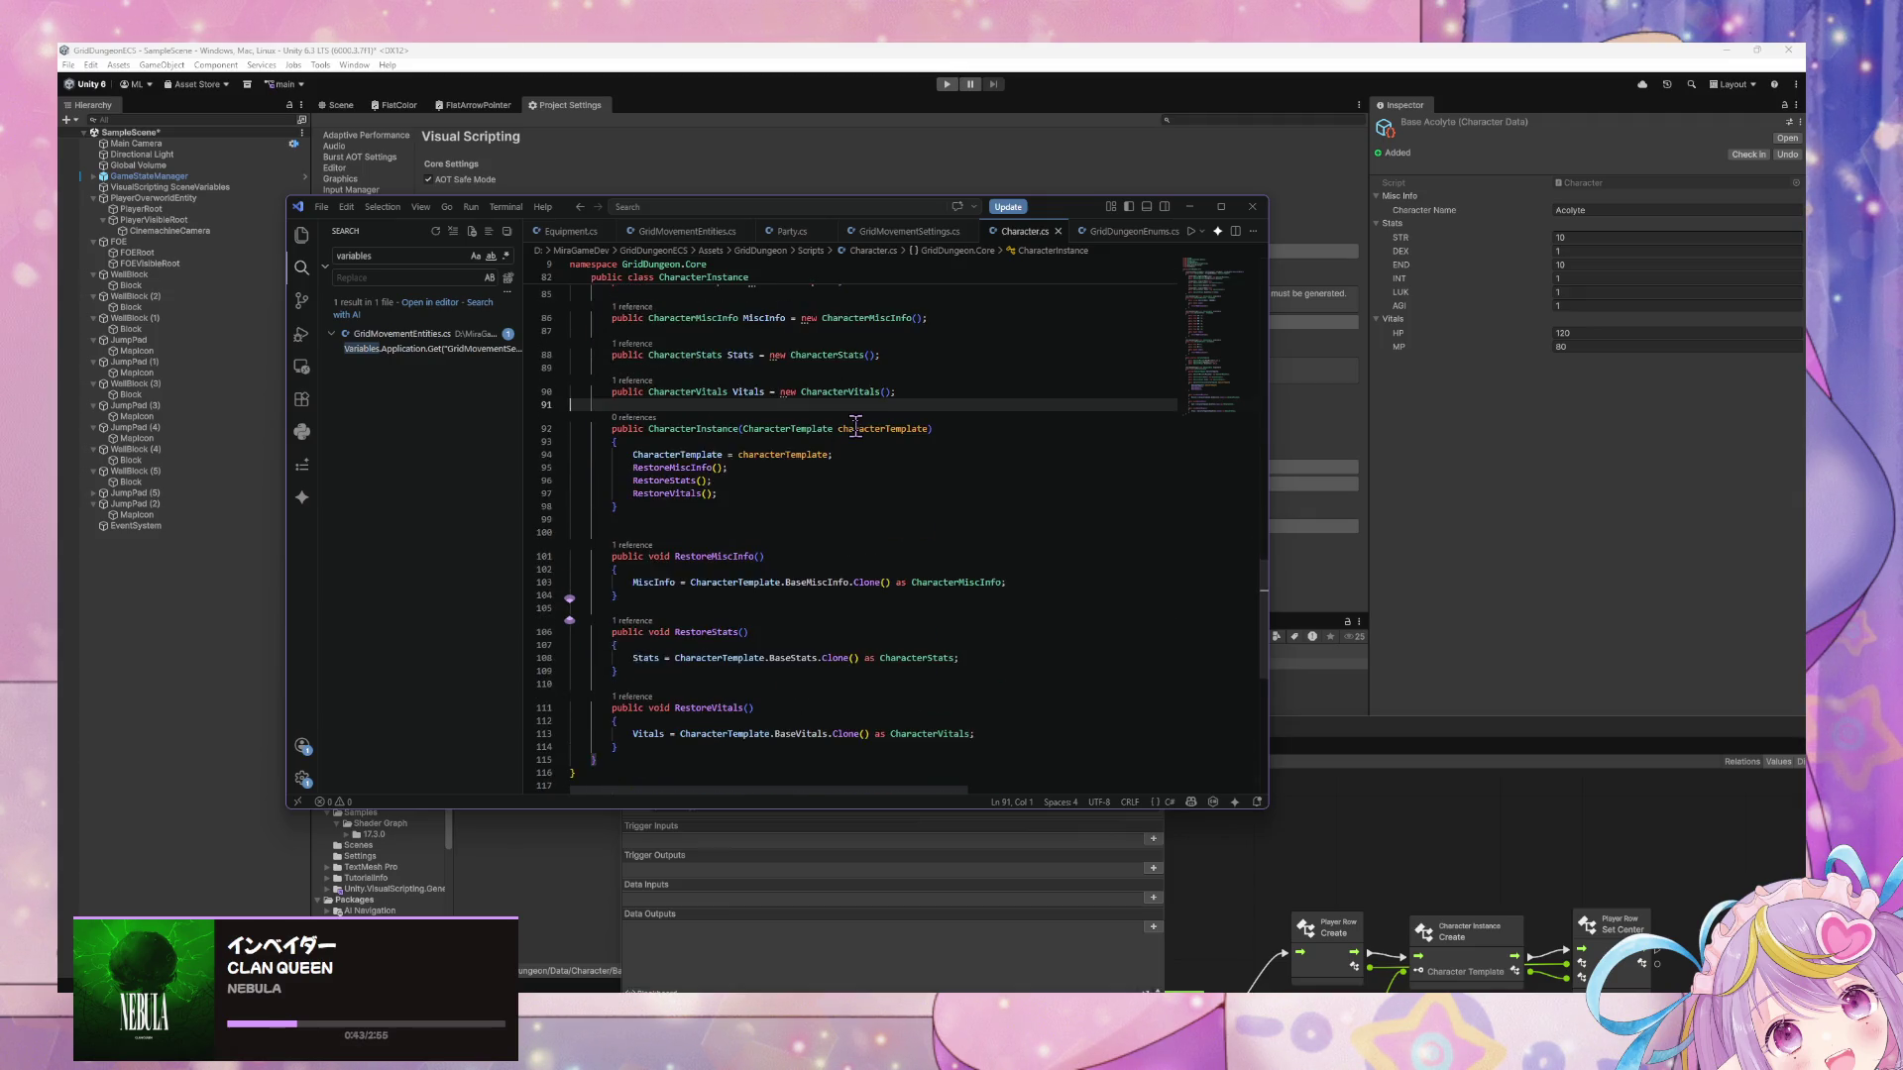
scroll(856, 424, down, 1)
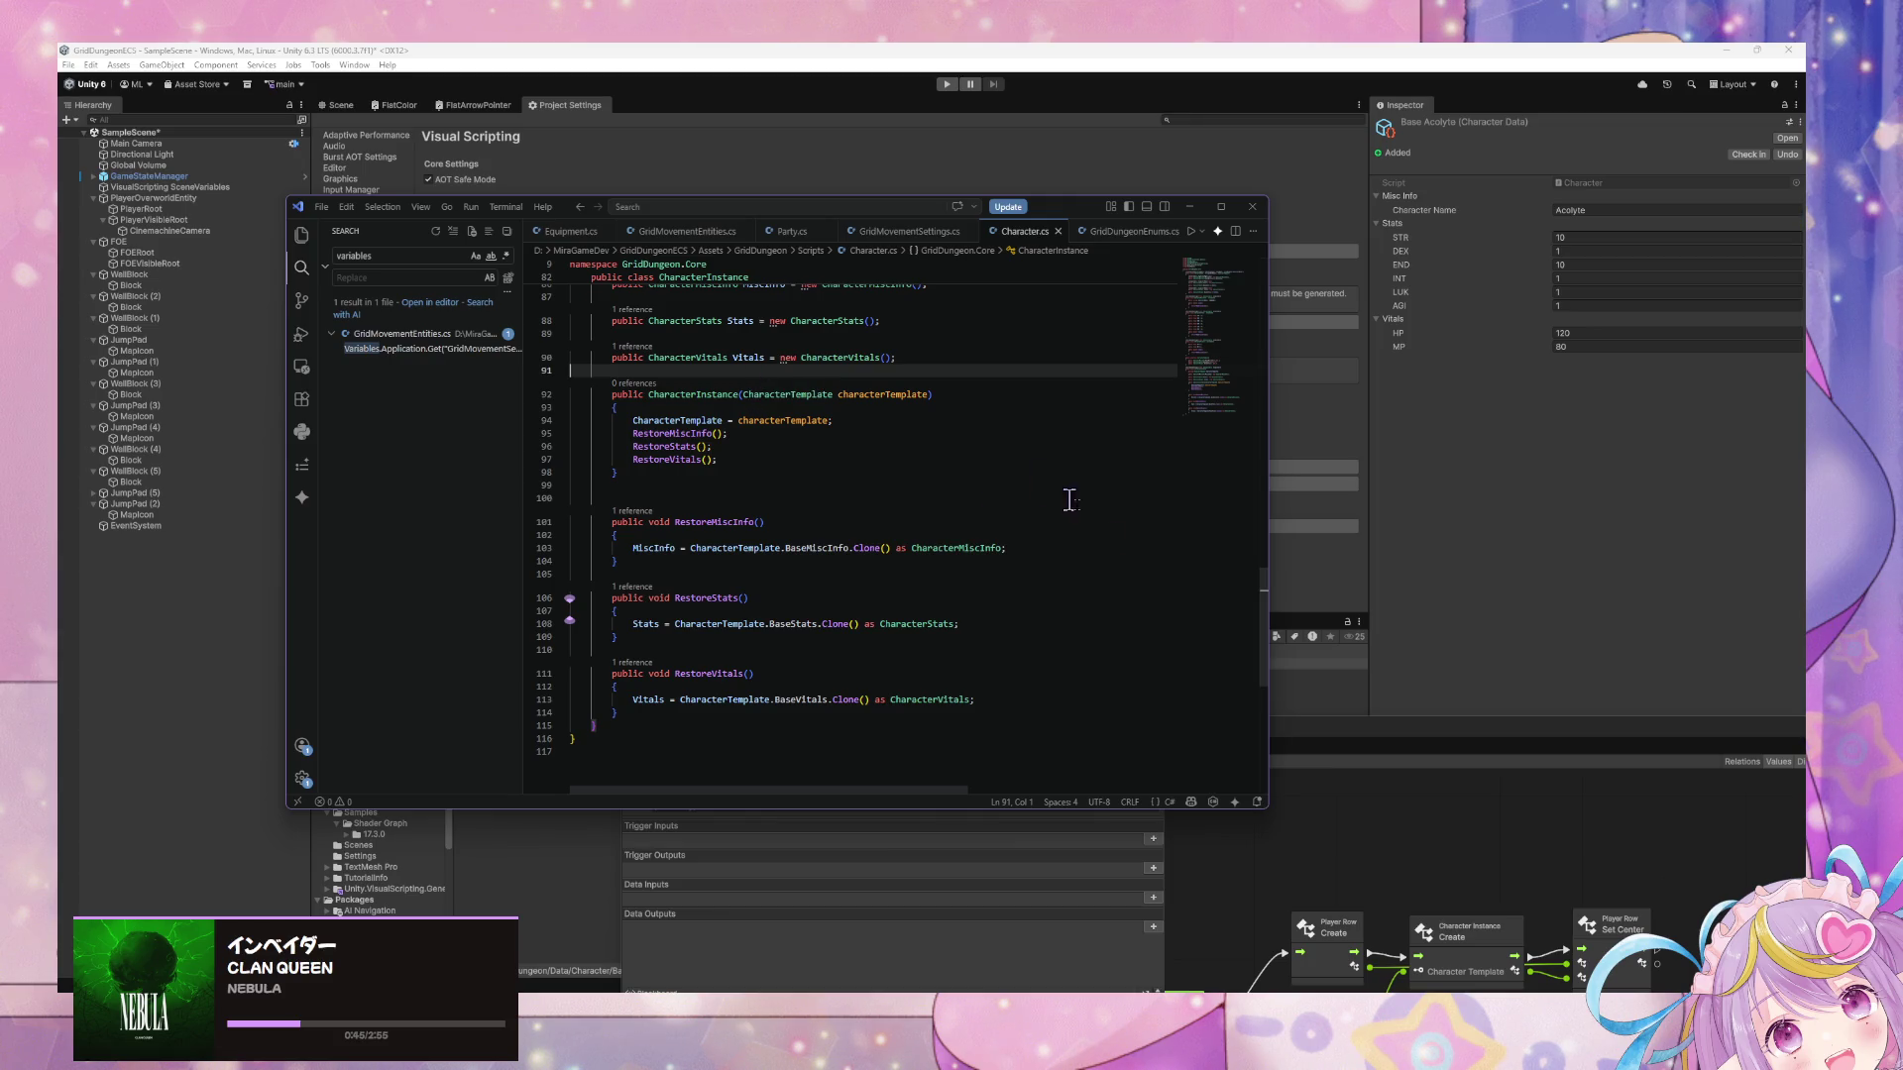
click(1359, 751)
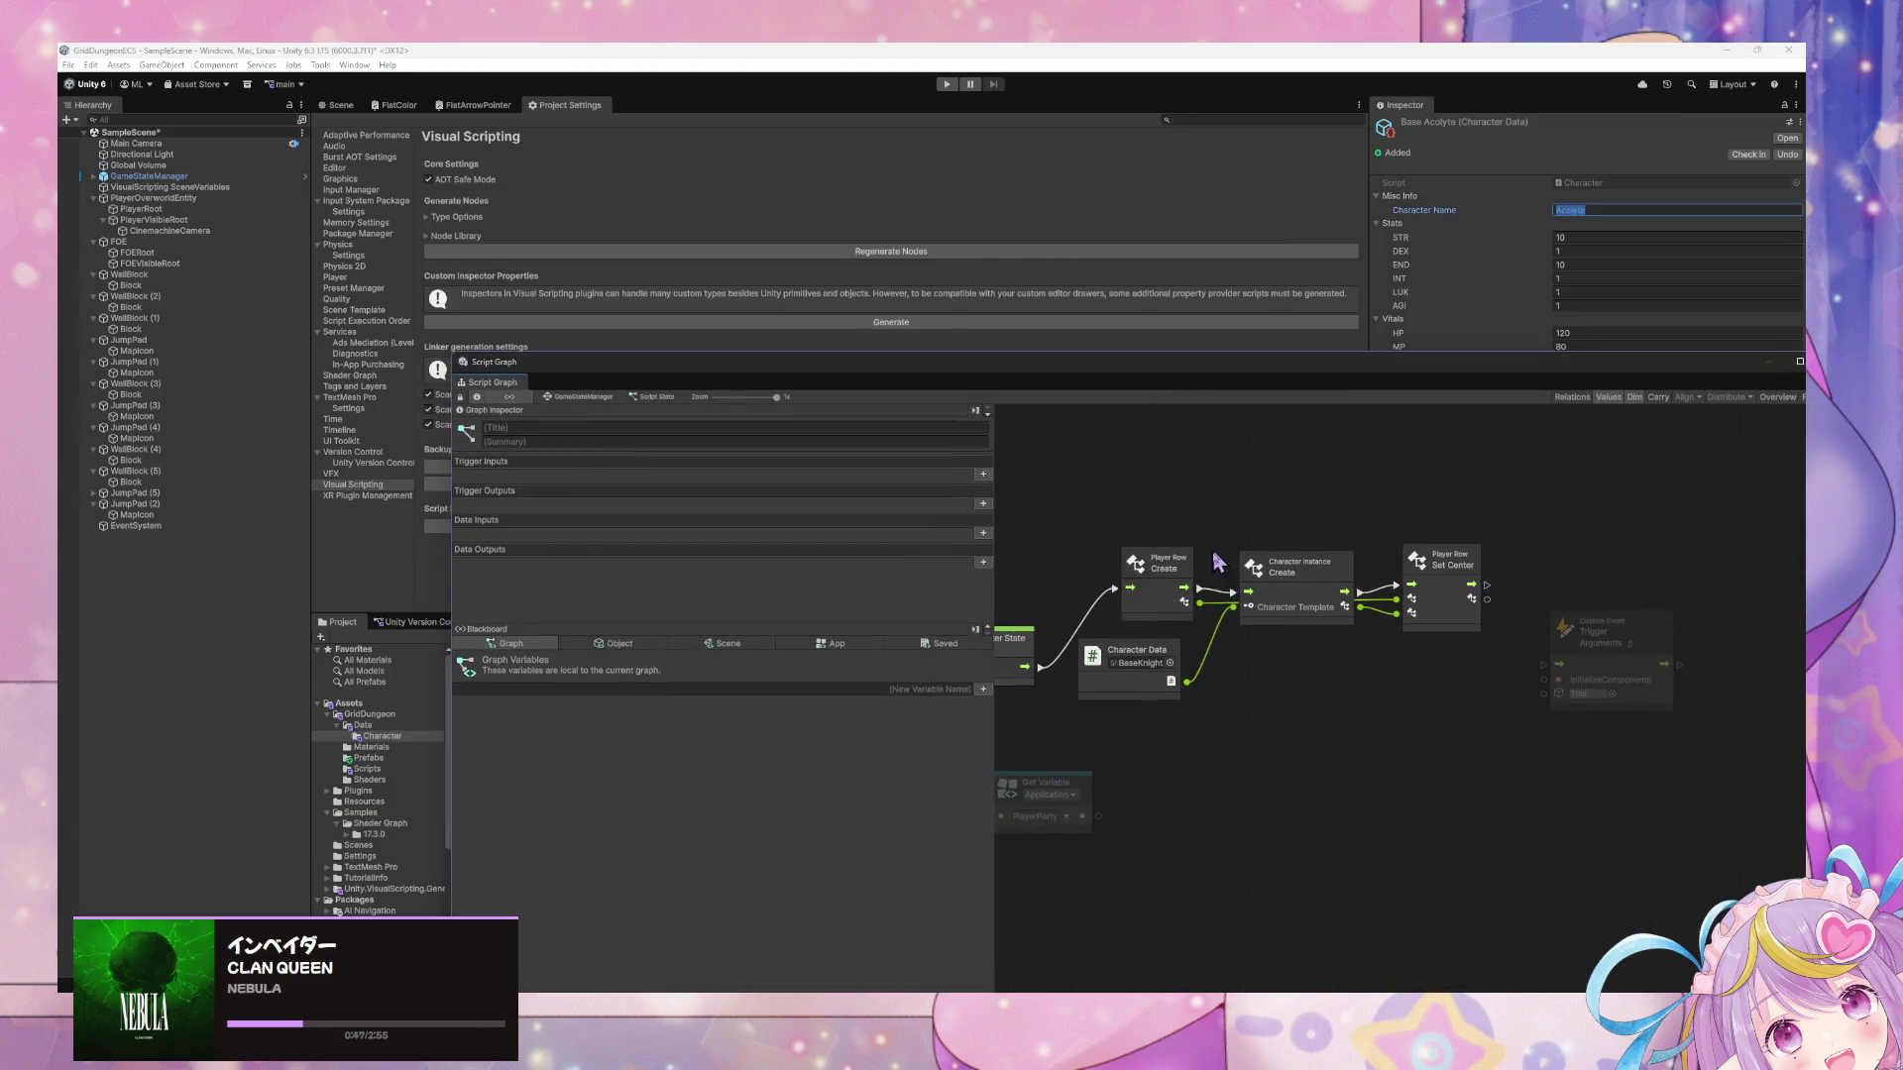
Duplicate the Player Row Create, Character Instance Create and Set Center chain below the original.
click(1443, 618)
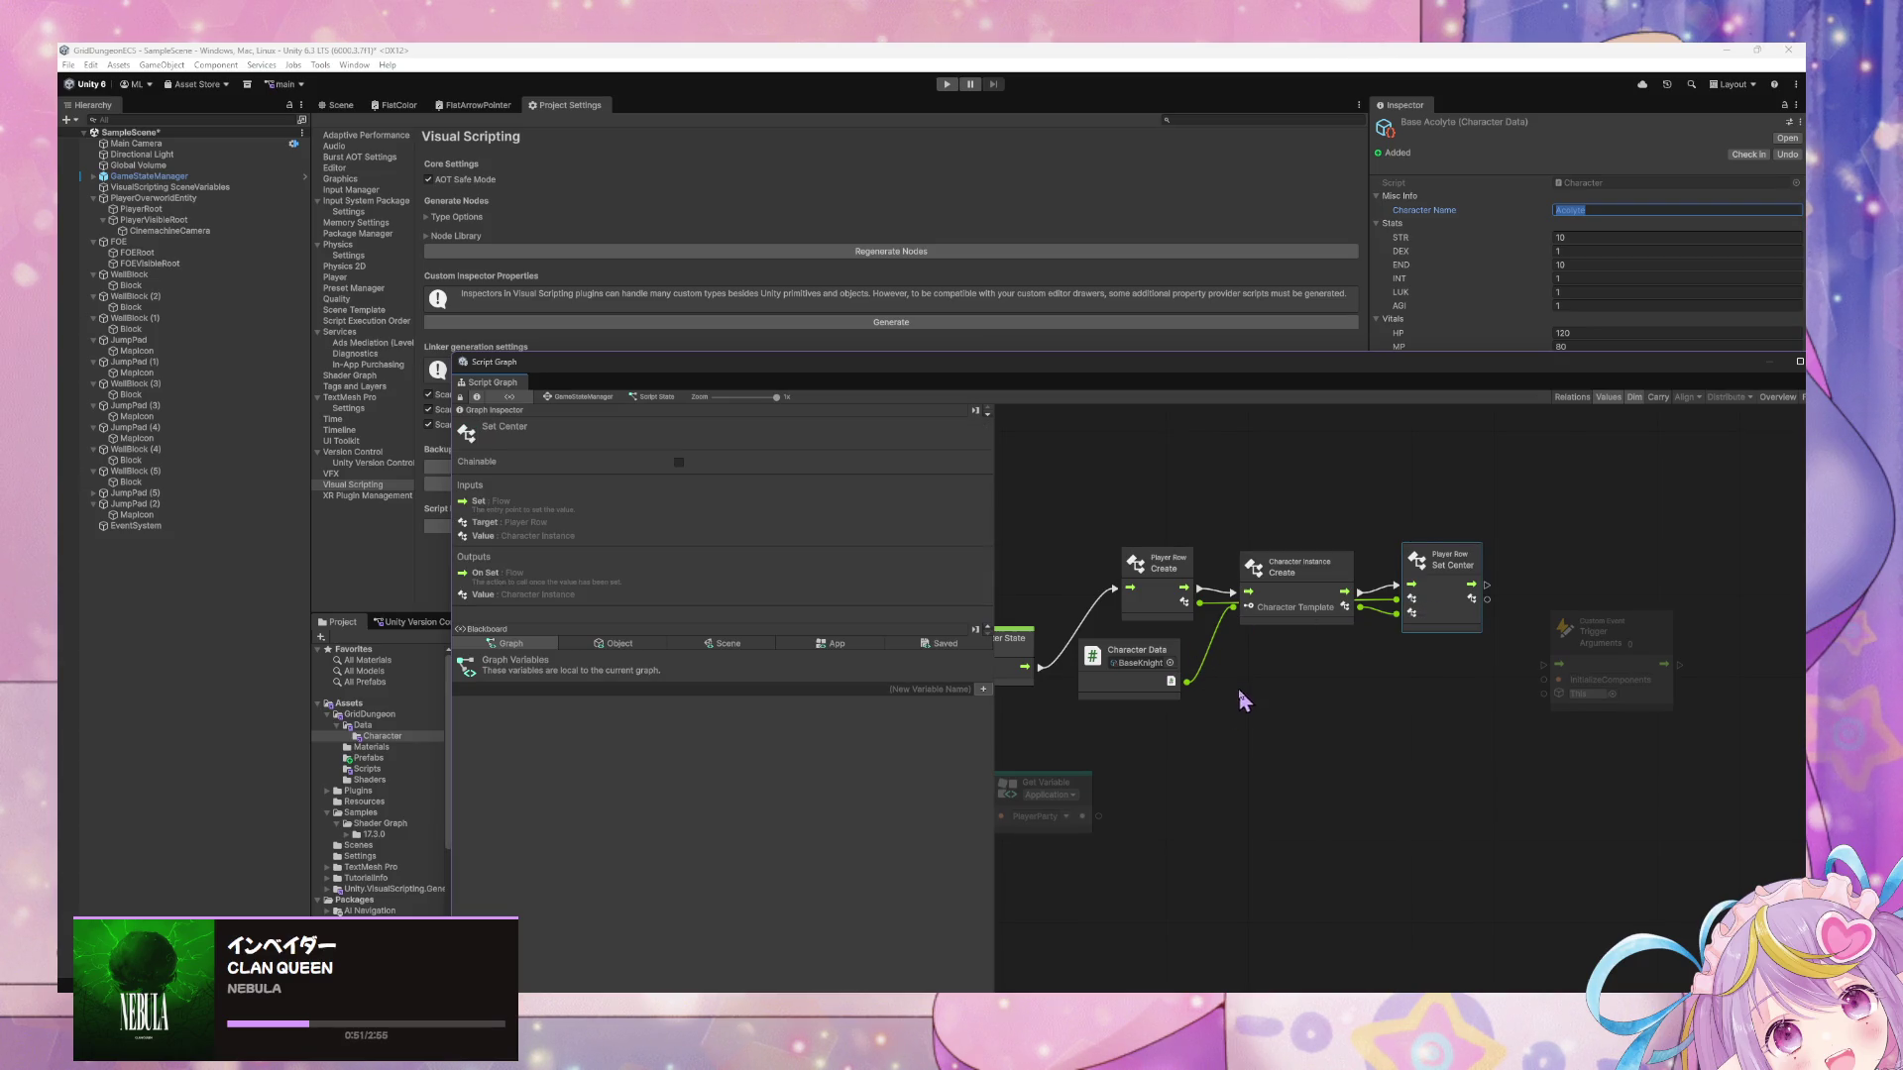
drag(1239, 700, 1293, 668)
mouse_move(1164, 759)
mouse_down()
mouse_move(1113, 774)
mouse_move(1232, 783)
mouse_move(1229, 766)
mouse_move(1148, 803)
mouse_up()
drag(1205, 502, 1505, 568)
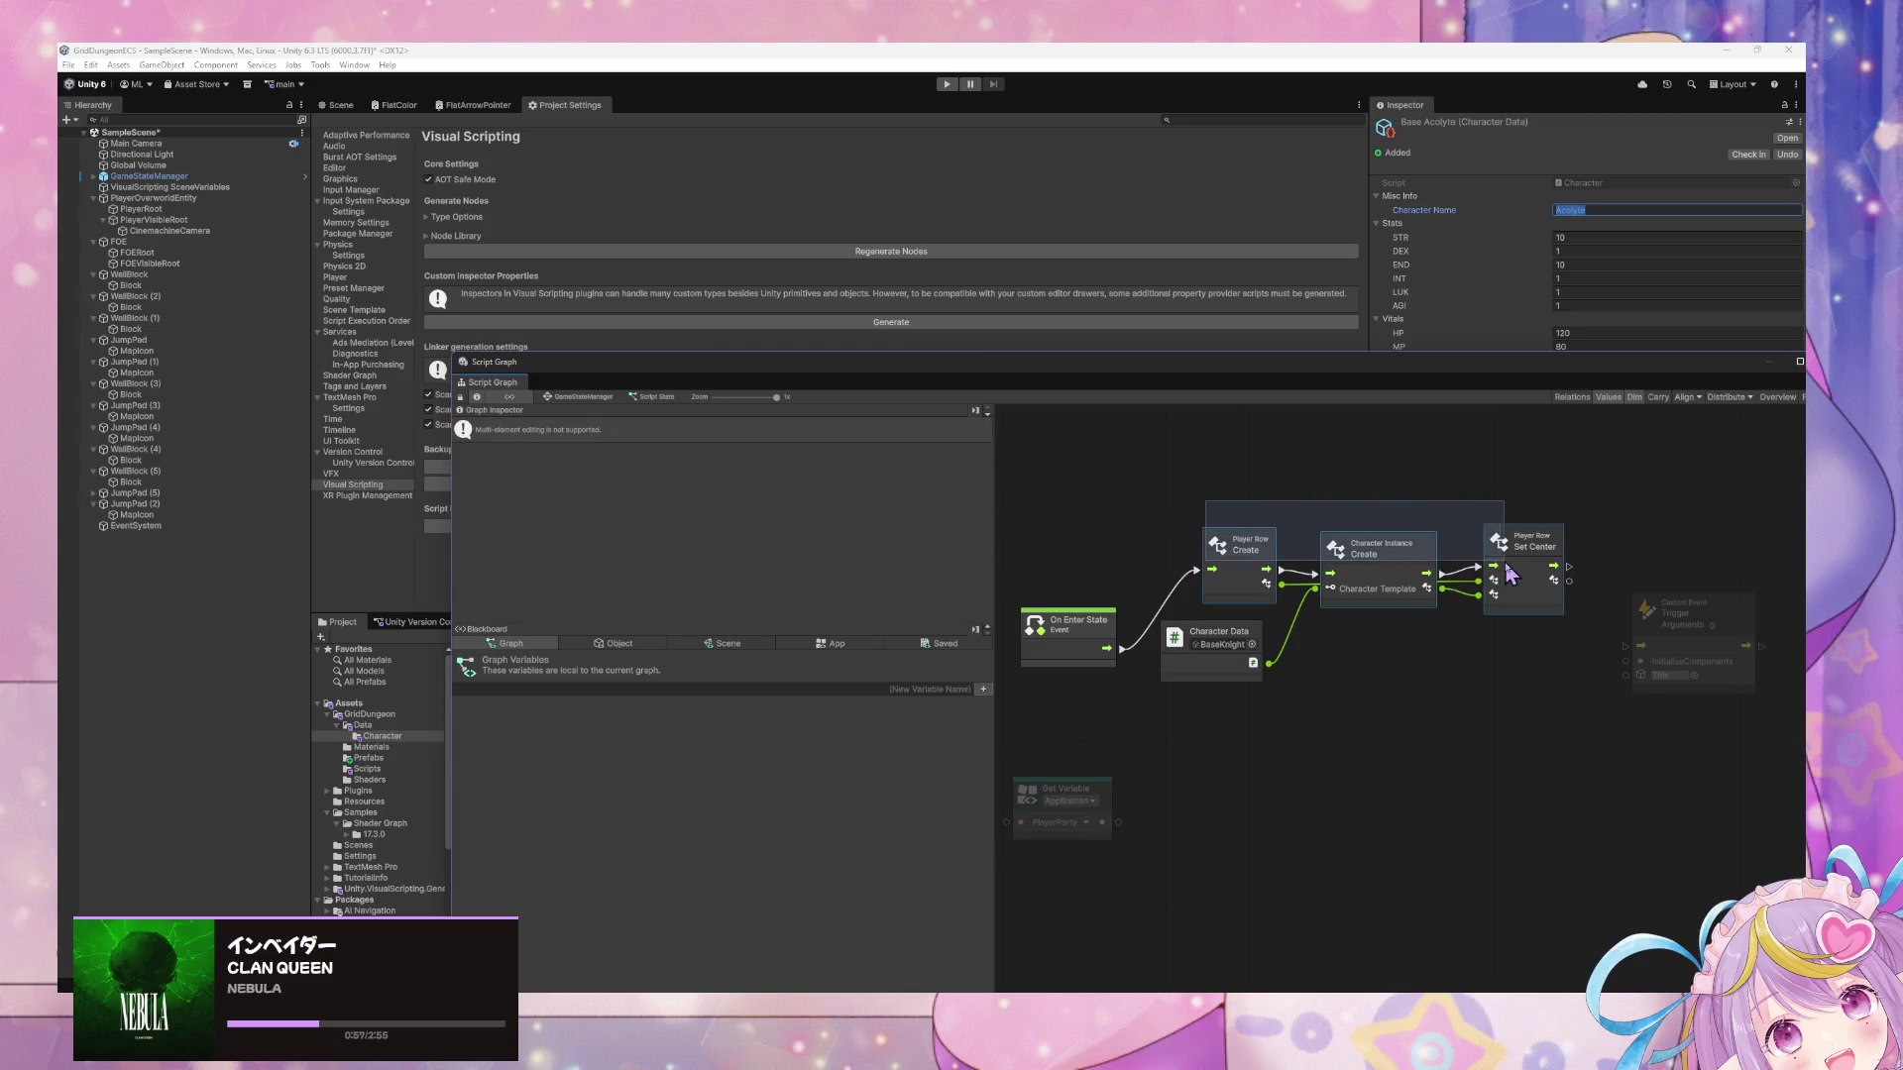
key(ctrl+d)
drag(1293, 754, 1245, 718)
Line up the copied Set Center node and duplicate the BaseKnight Character Data node.
click(1273, 763)
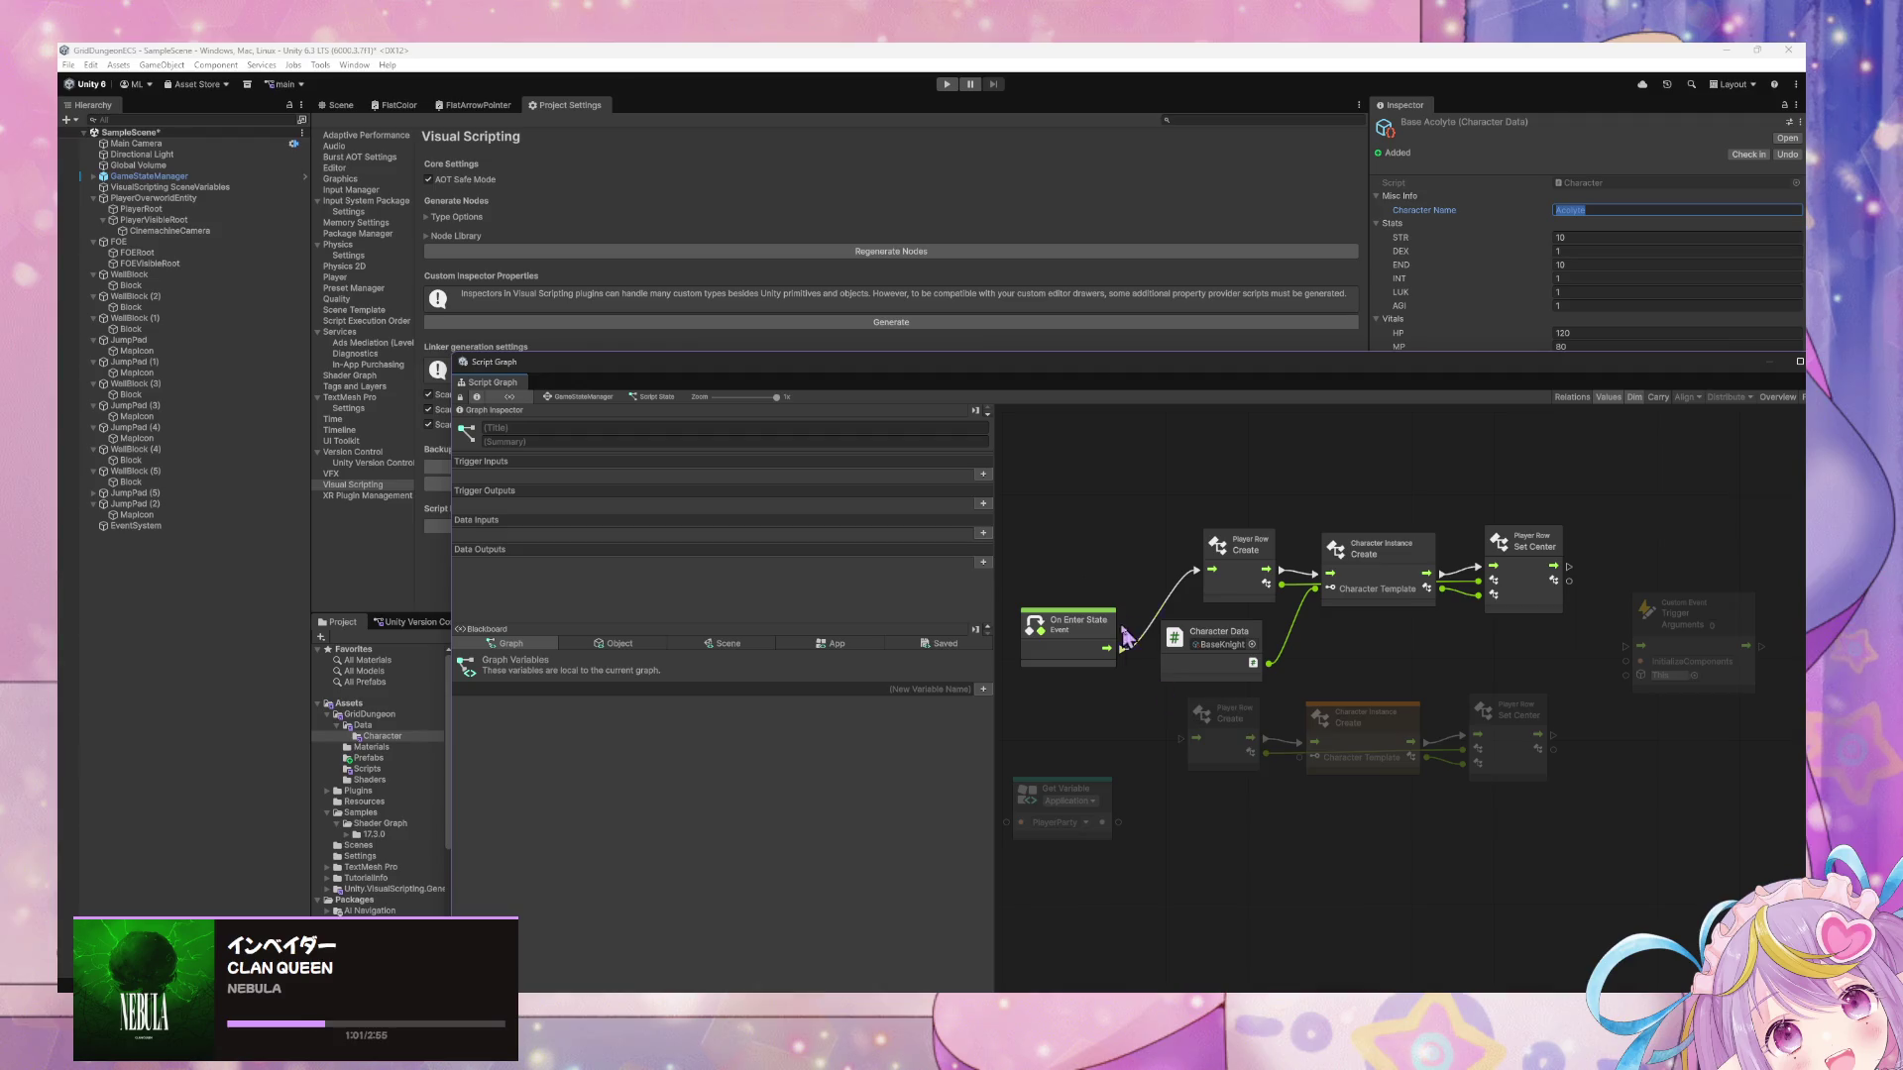
drag(1469, 773, 1484, 770)
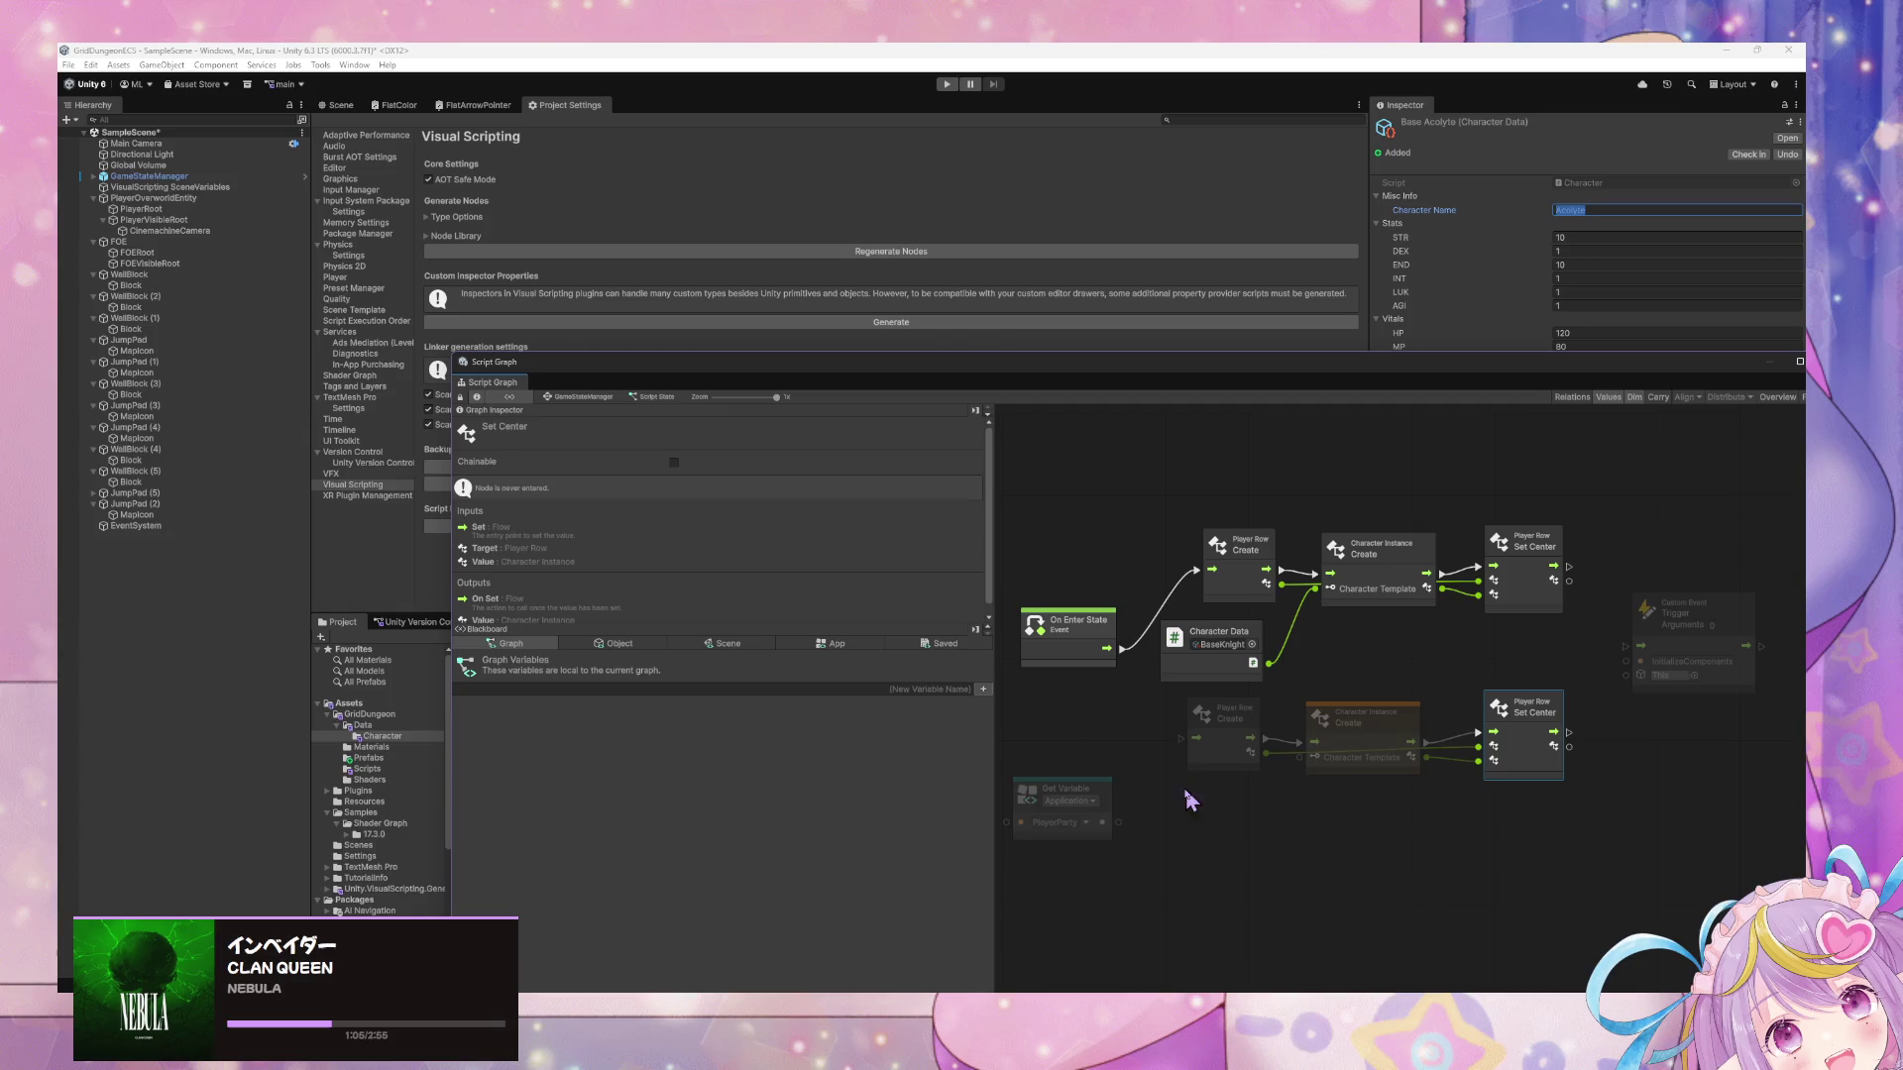
click(1247, 654)
key(ctrl+d)
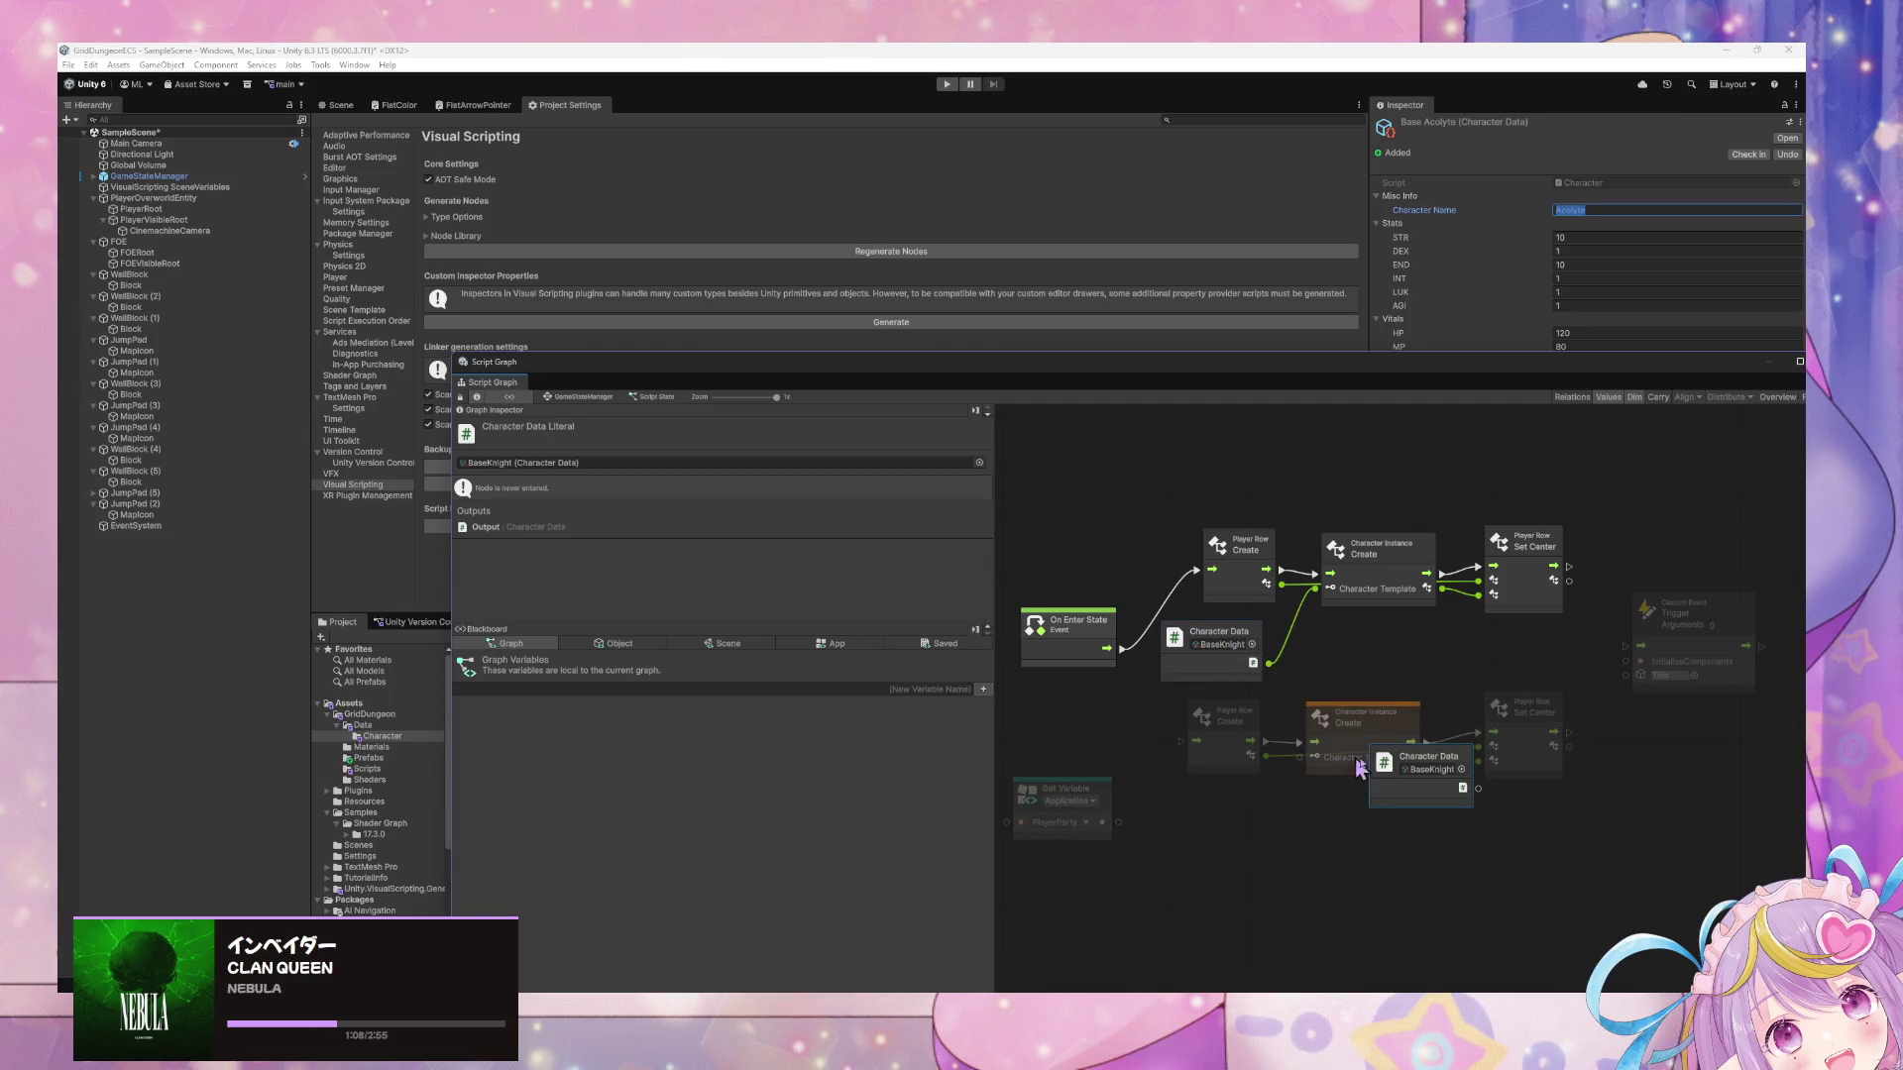
Place the copied Character Data node under the new chain and switch it to BaseAcolyte.
drag(1169, 805, 1314, 756)
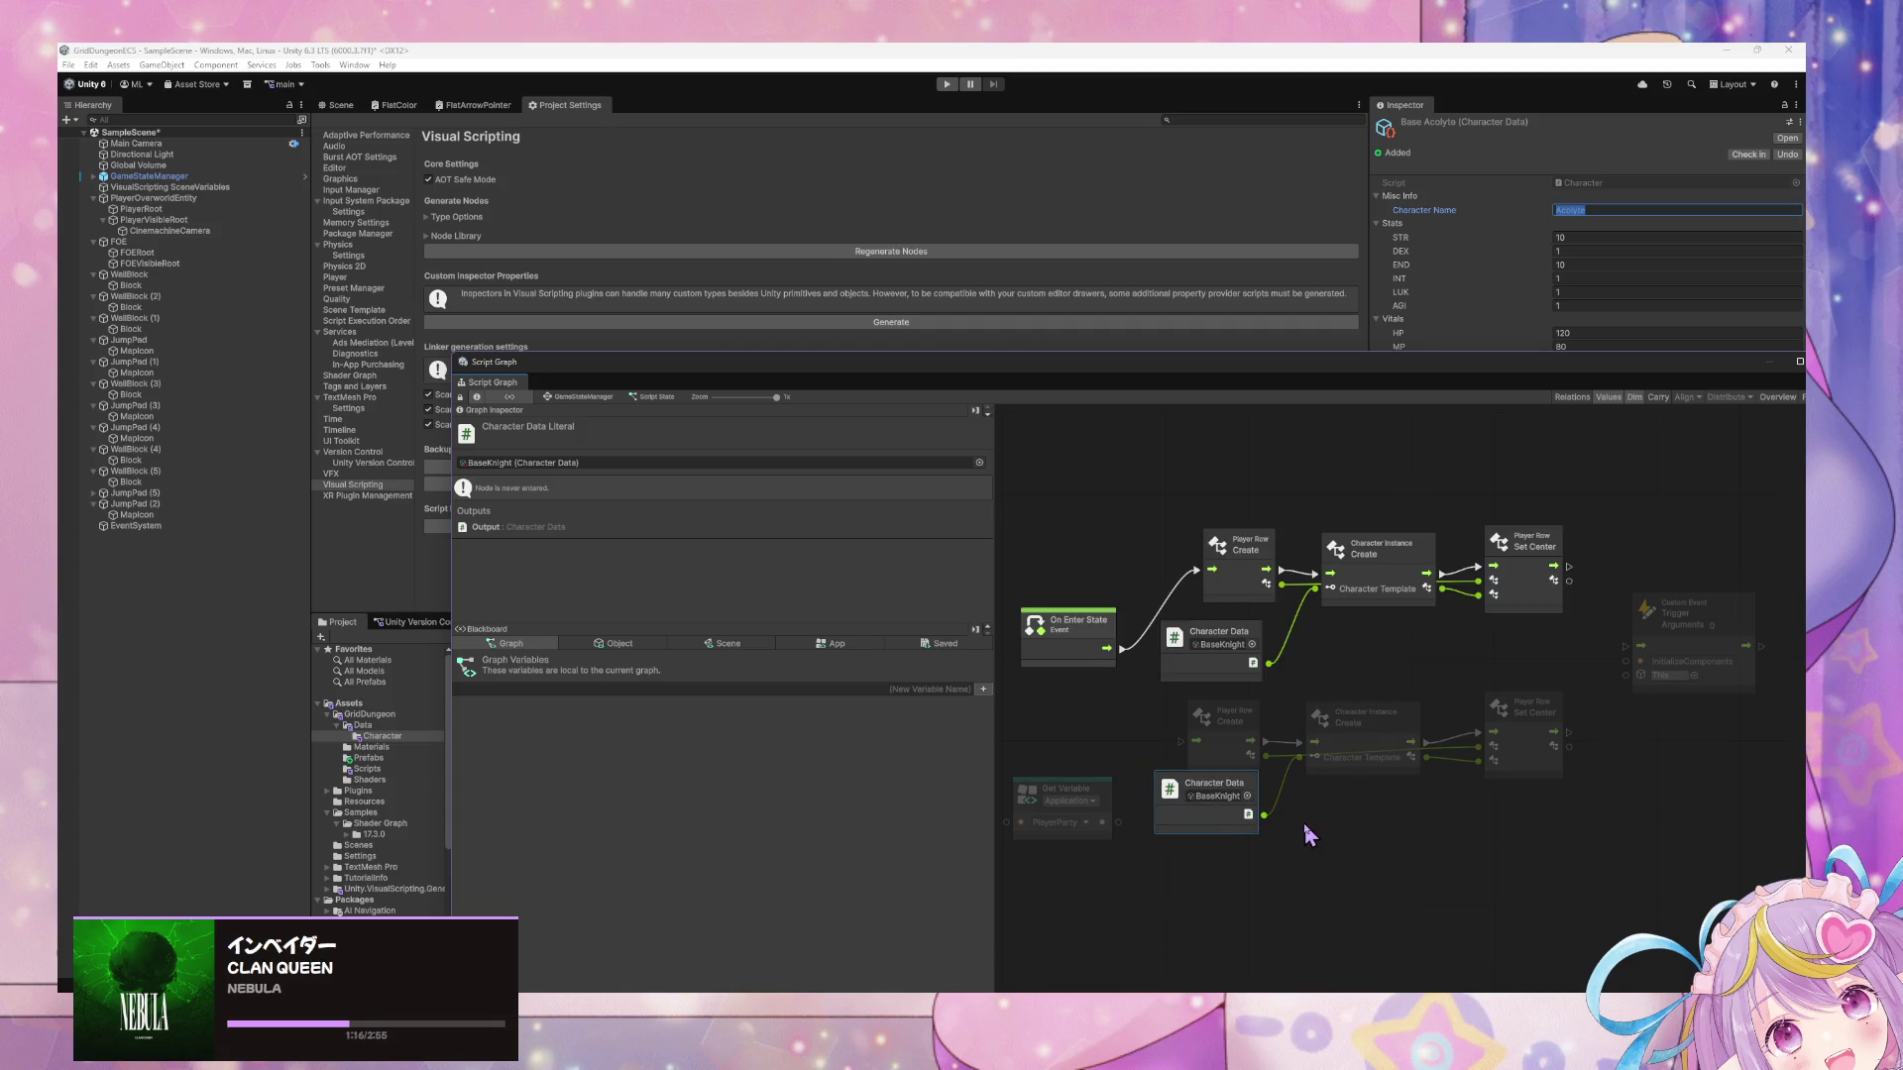
click(1247, 796)
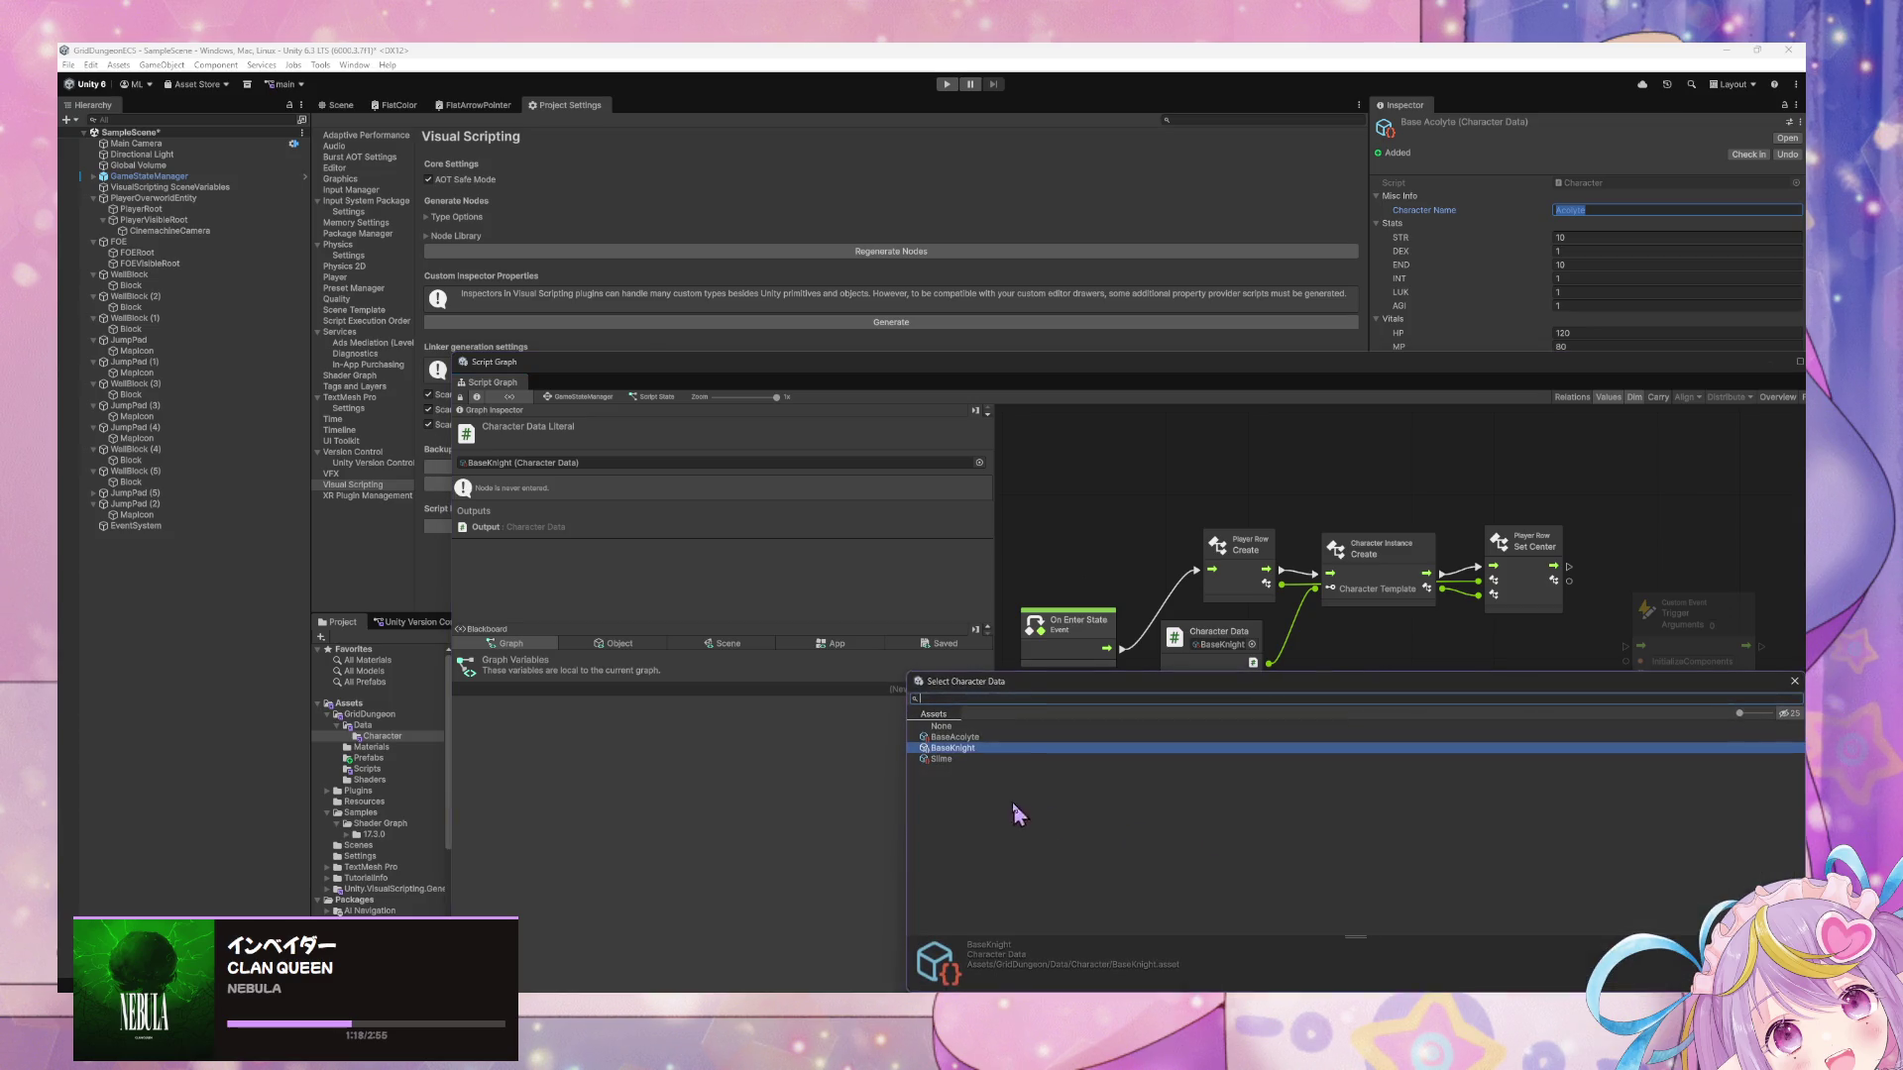
double_click(1014, 738)
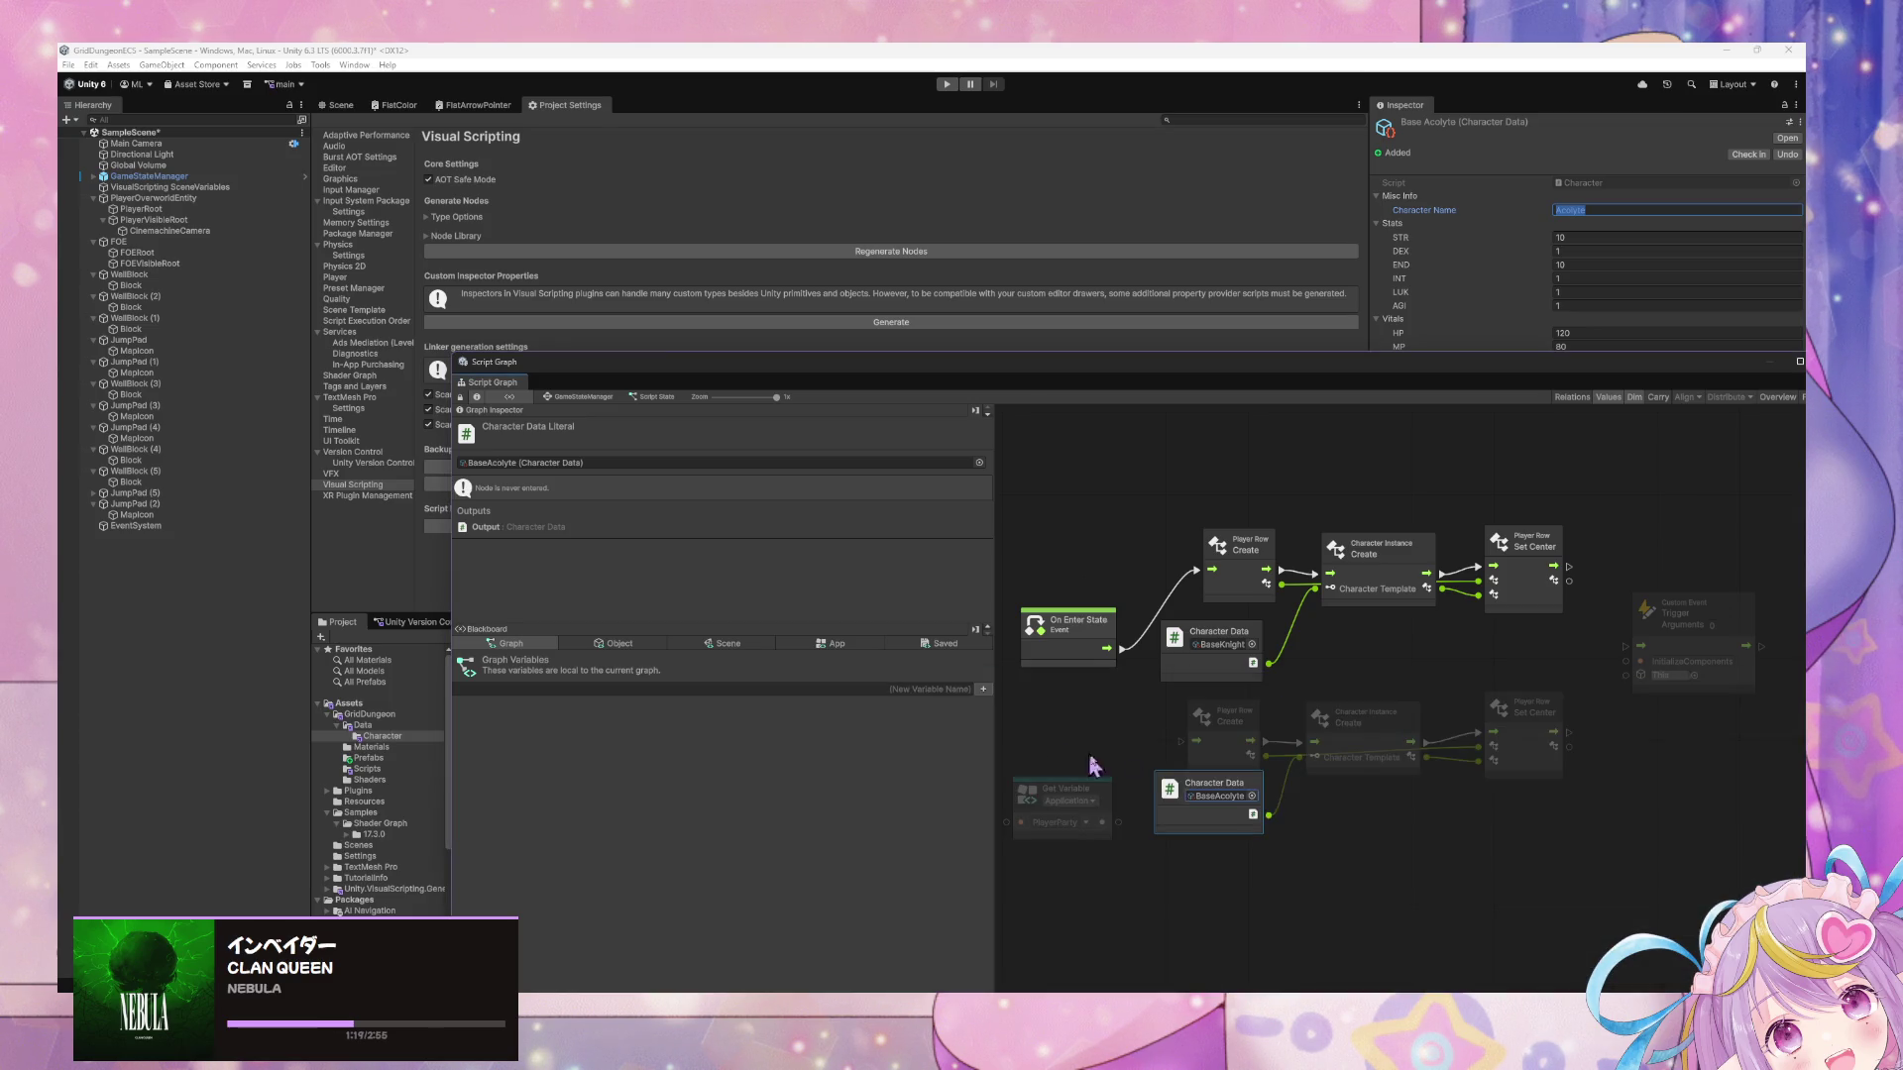
Move the Trigger Custom Event node further right.
click(1247, 725)
mouse_move(1674, 669)
mouse_down()
mouse_move(1503, 649)
mouse_move(1624, 649)
mouse_up()
drag(1248, 716, 1461, 672)
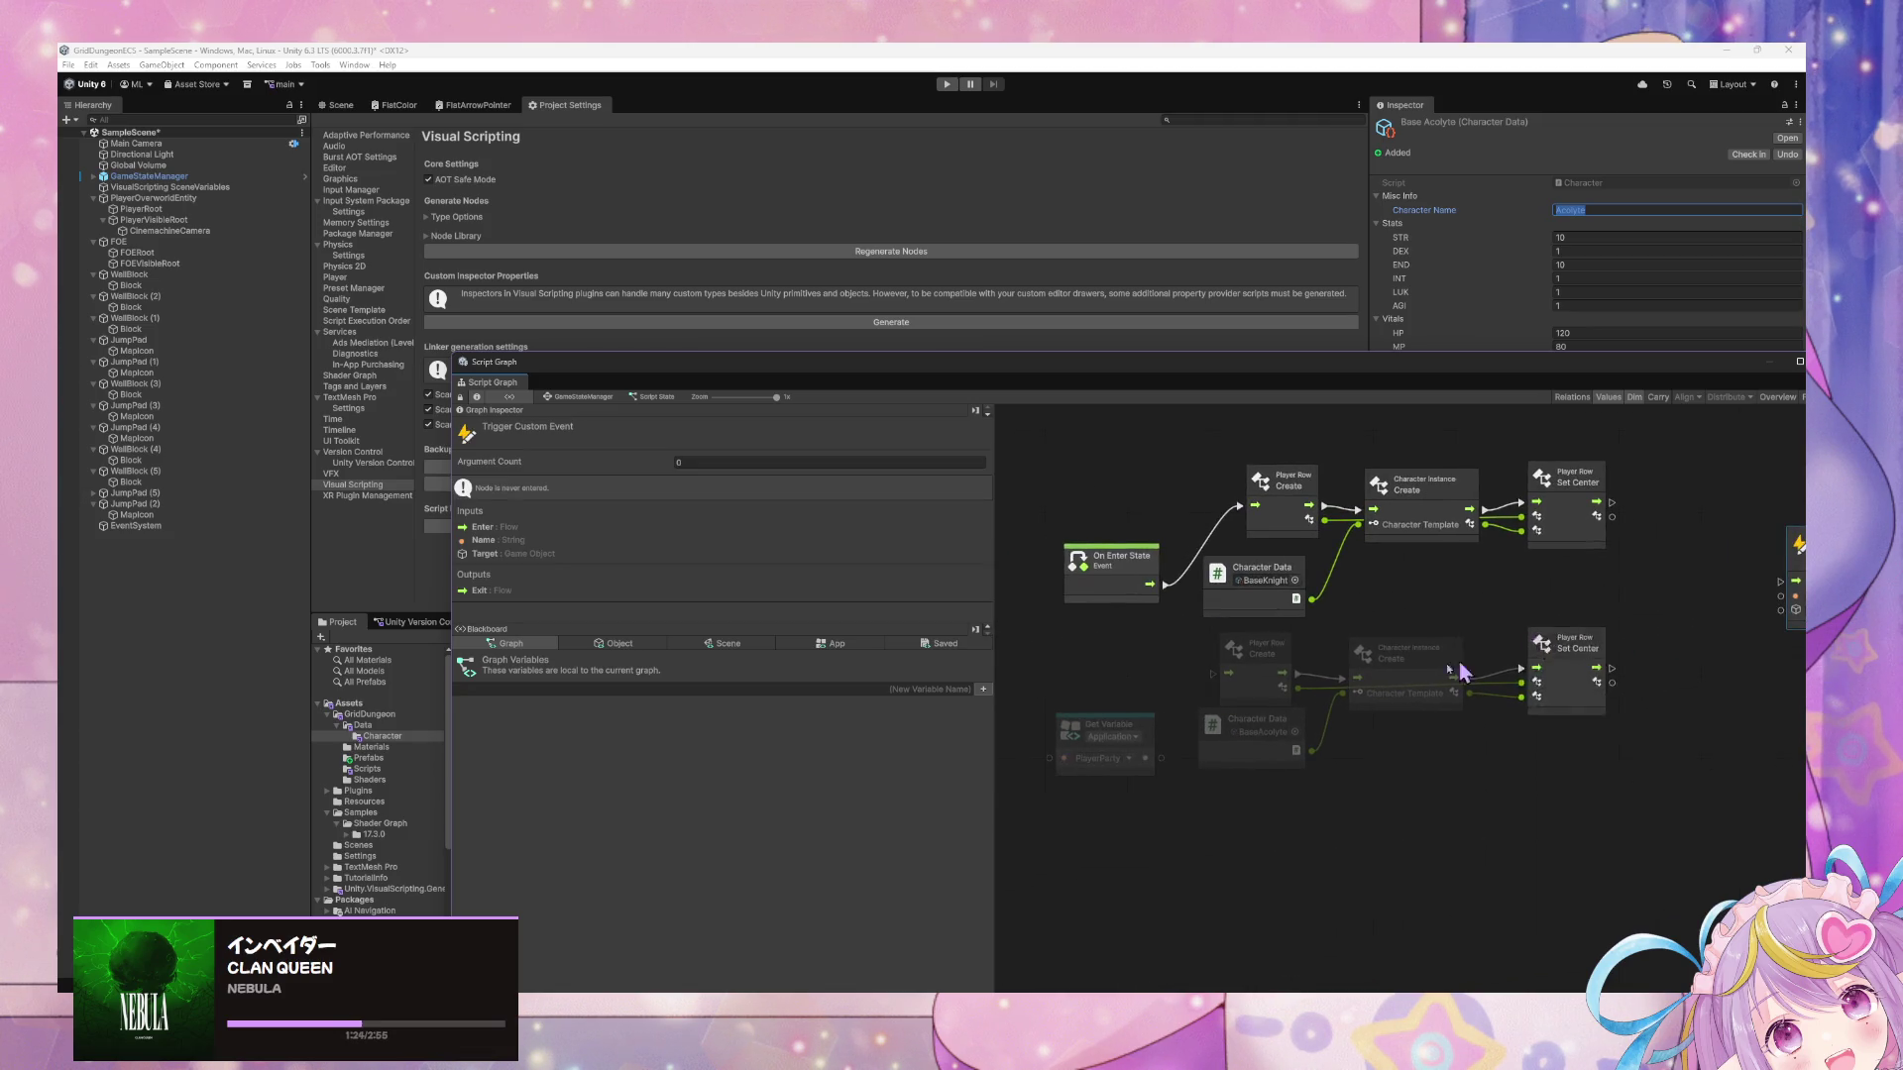
Duplicate the BaseAcolyte asset as BaseRanger and set its Character Name to Ranger.
drag(904, 379, 1174, 406)
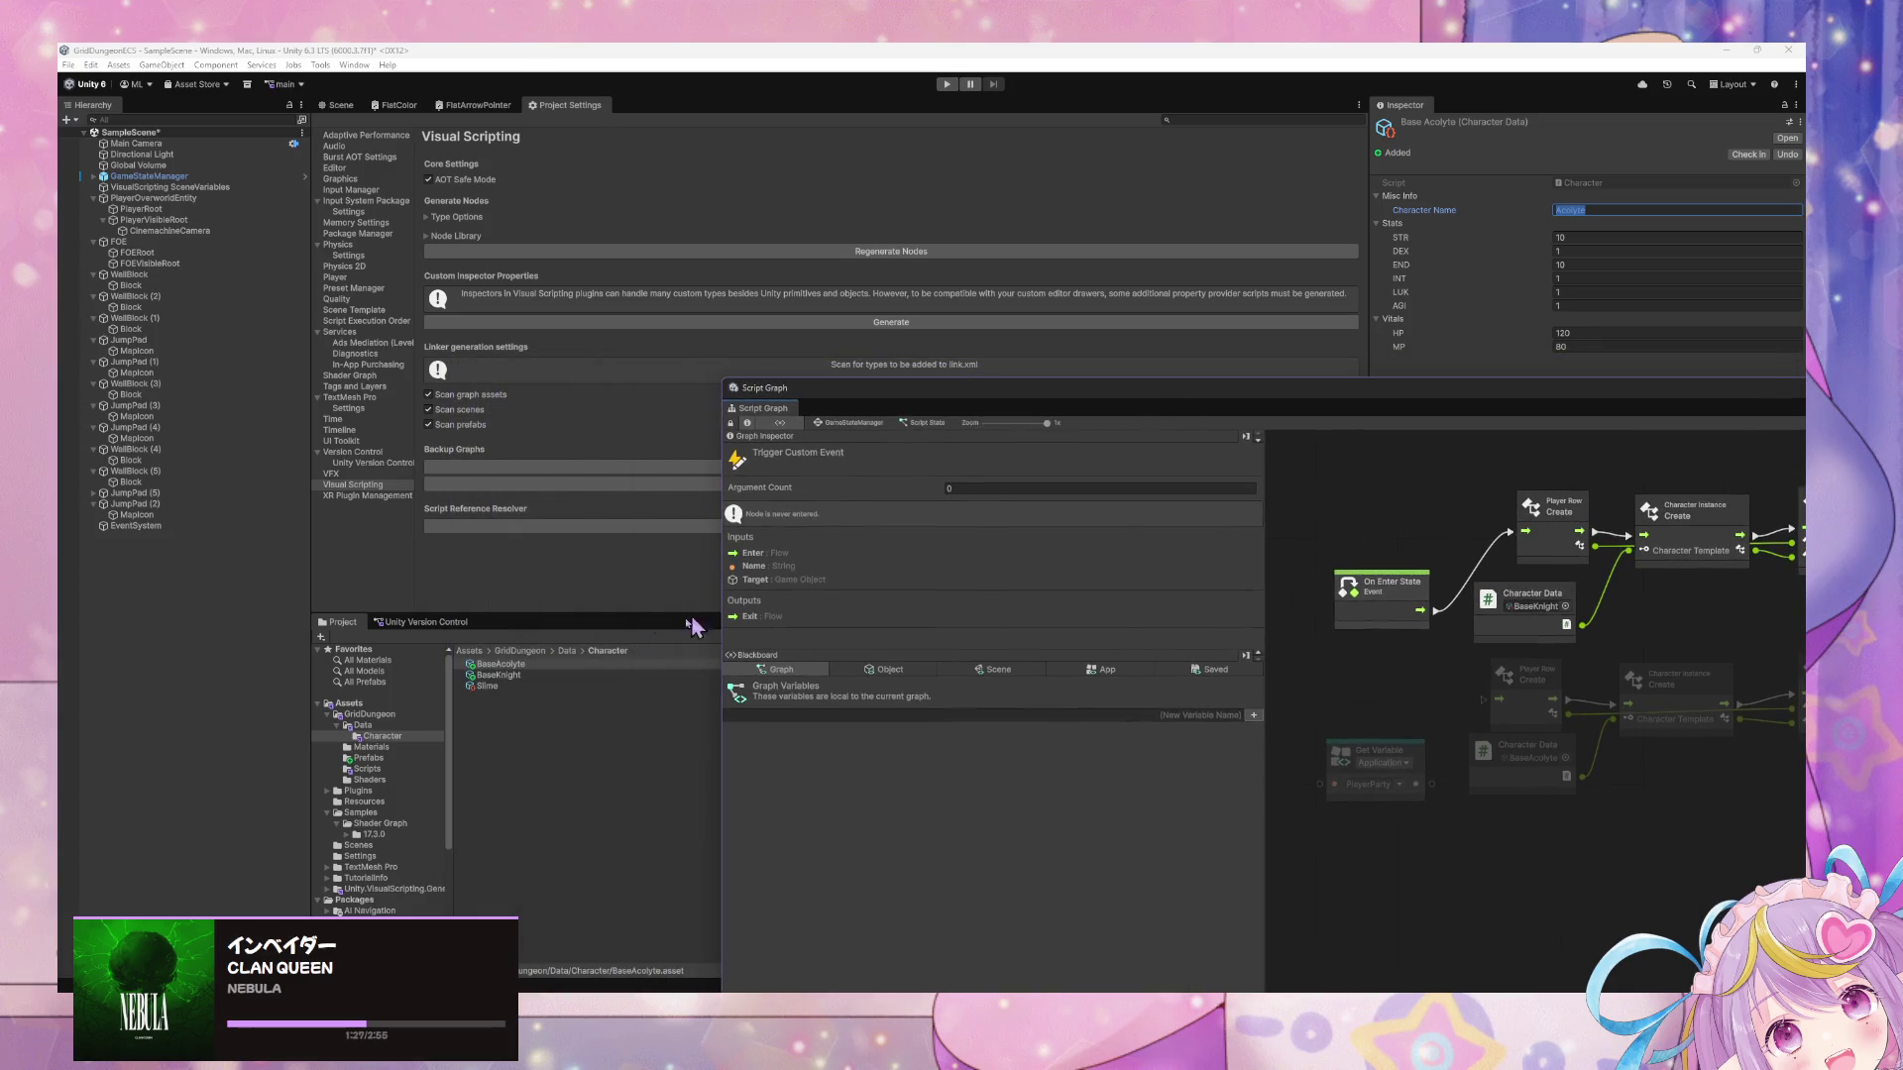
click(573, 664)
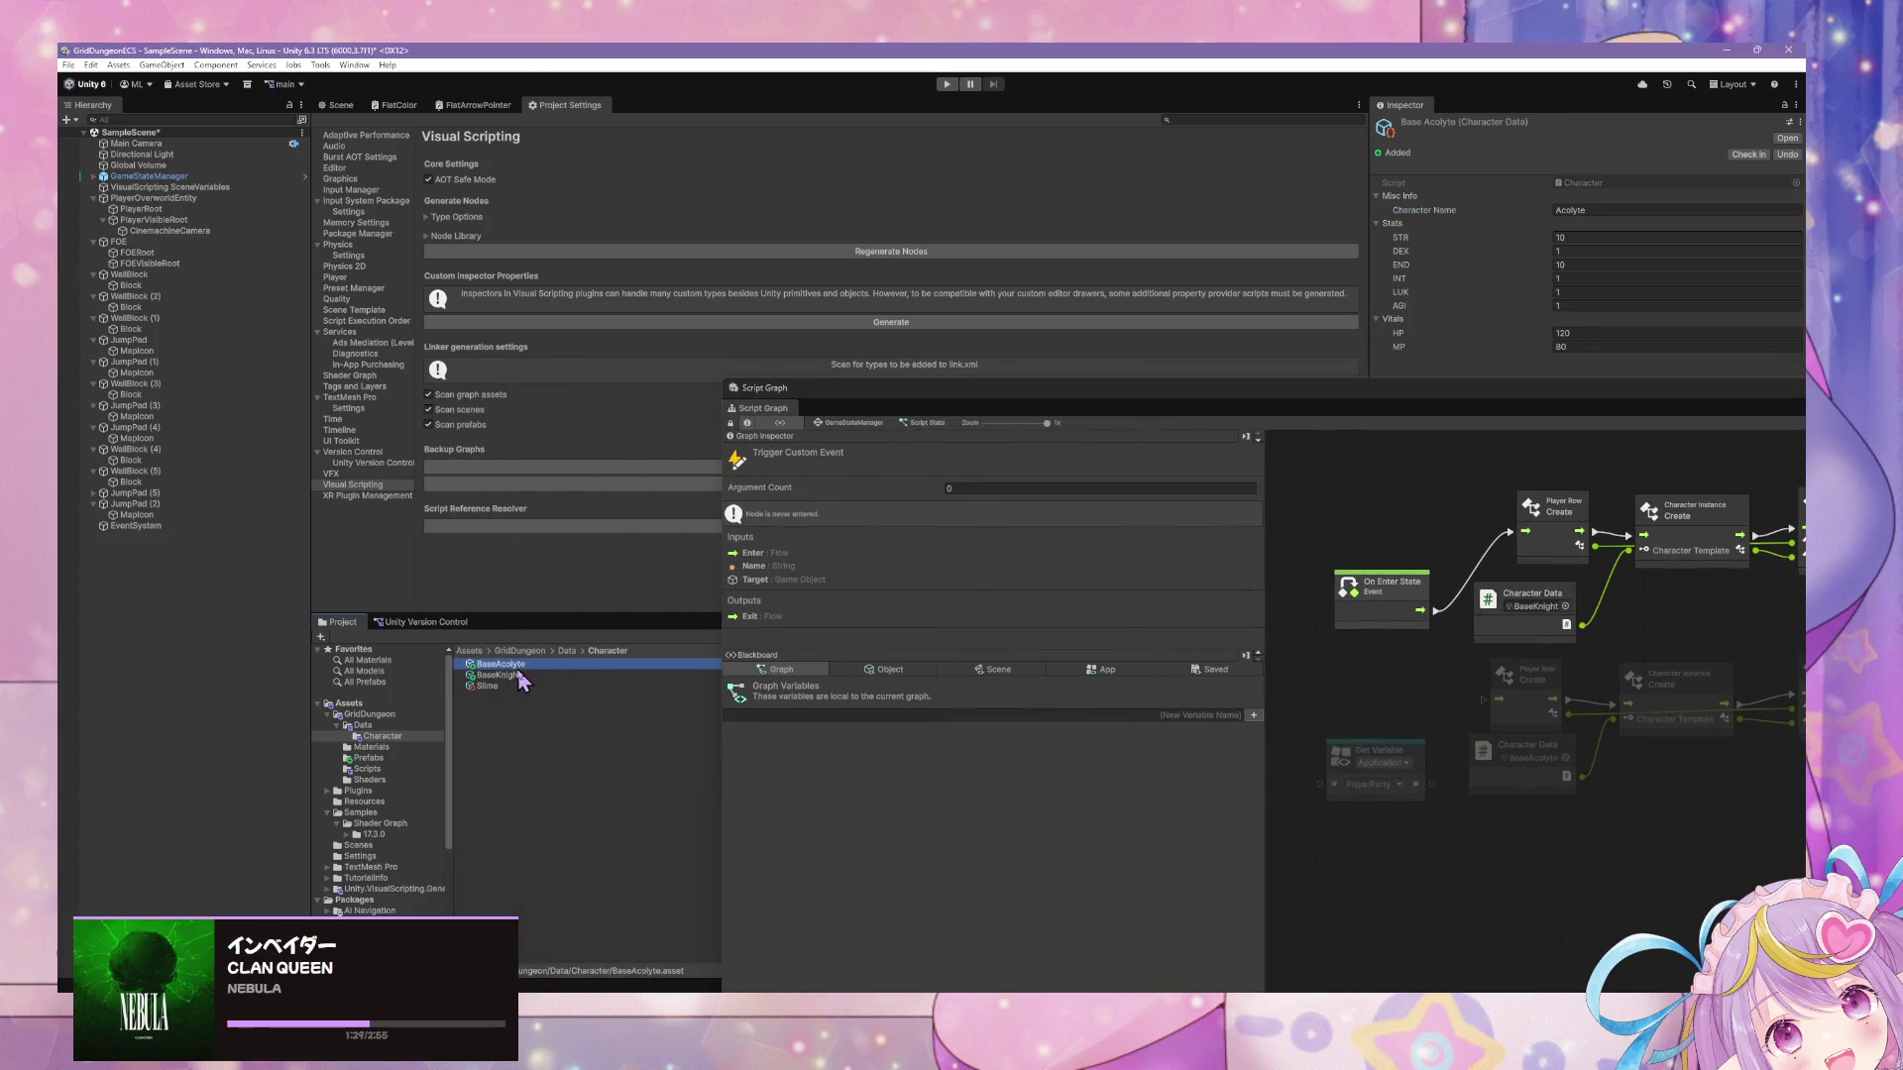
key(ctrl+d)
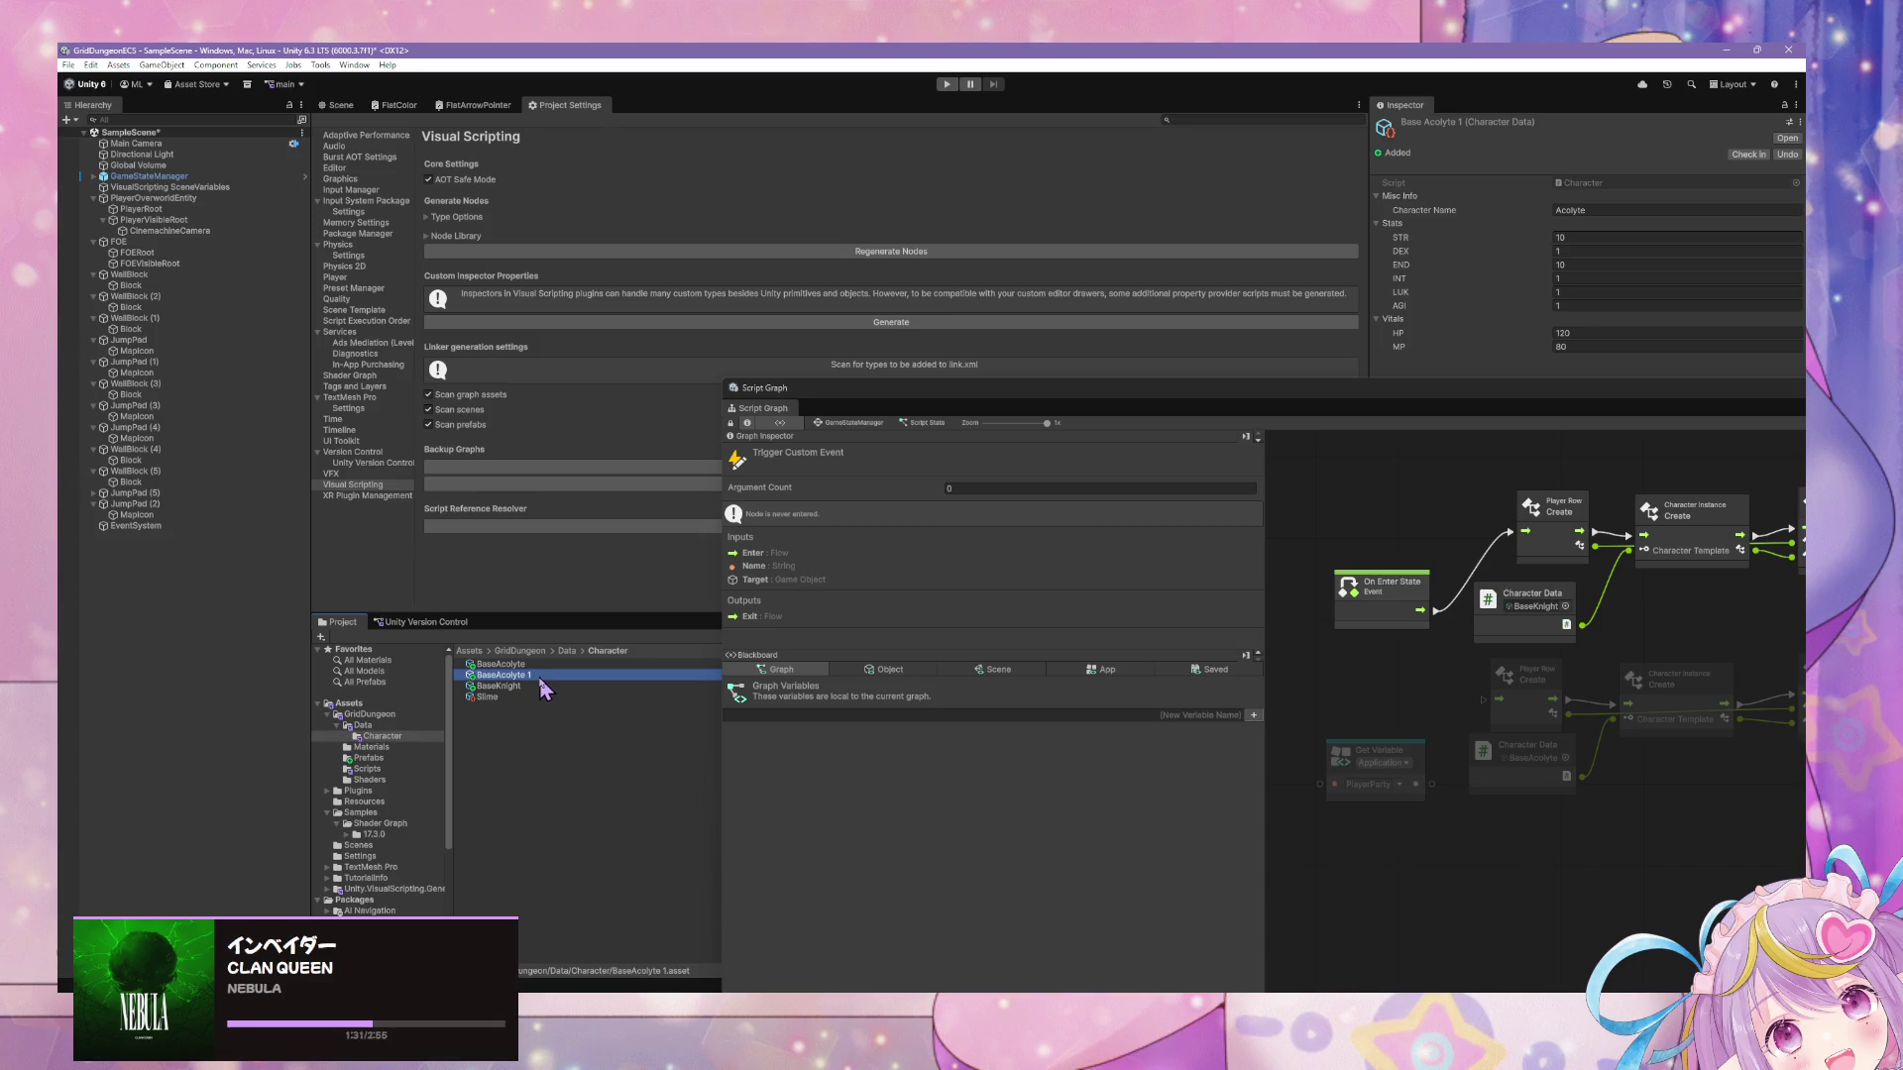
click(540, 675)
text(BaseRanger)
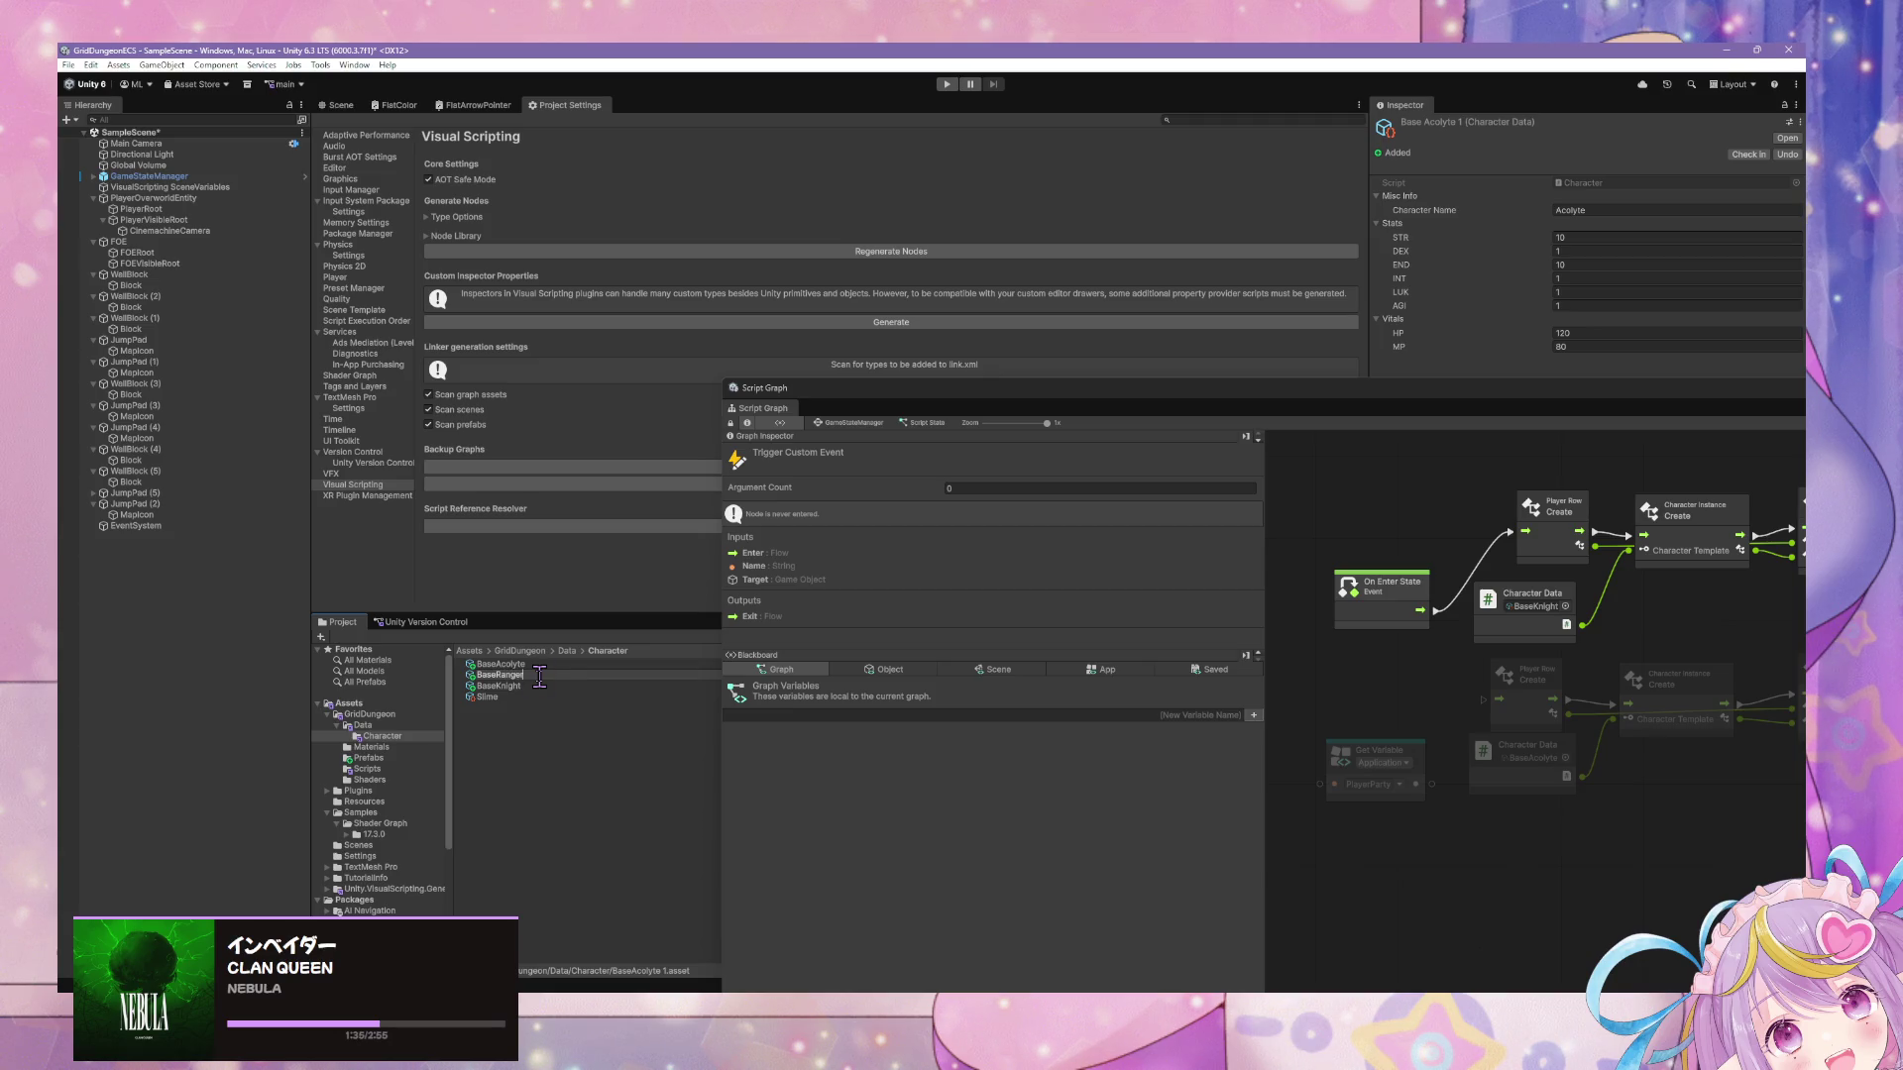
key(Return)
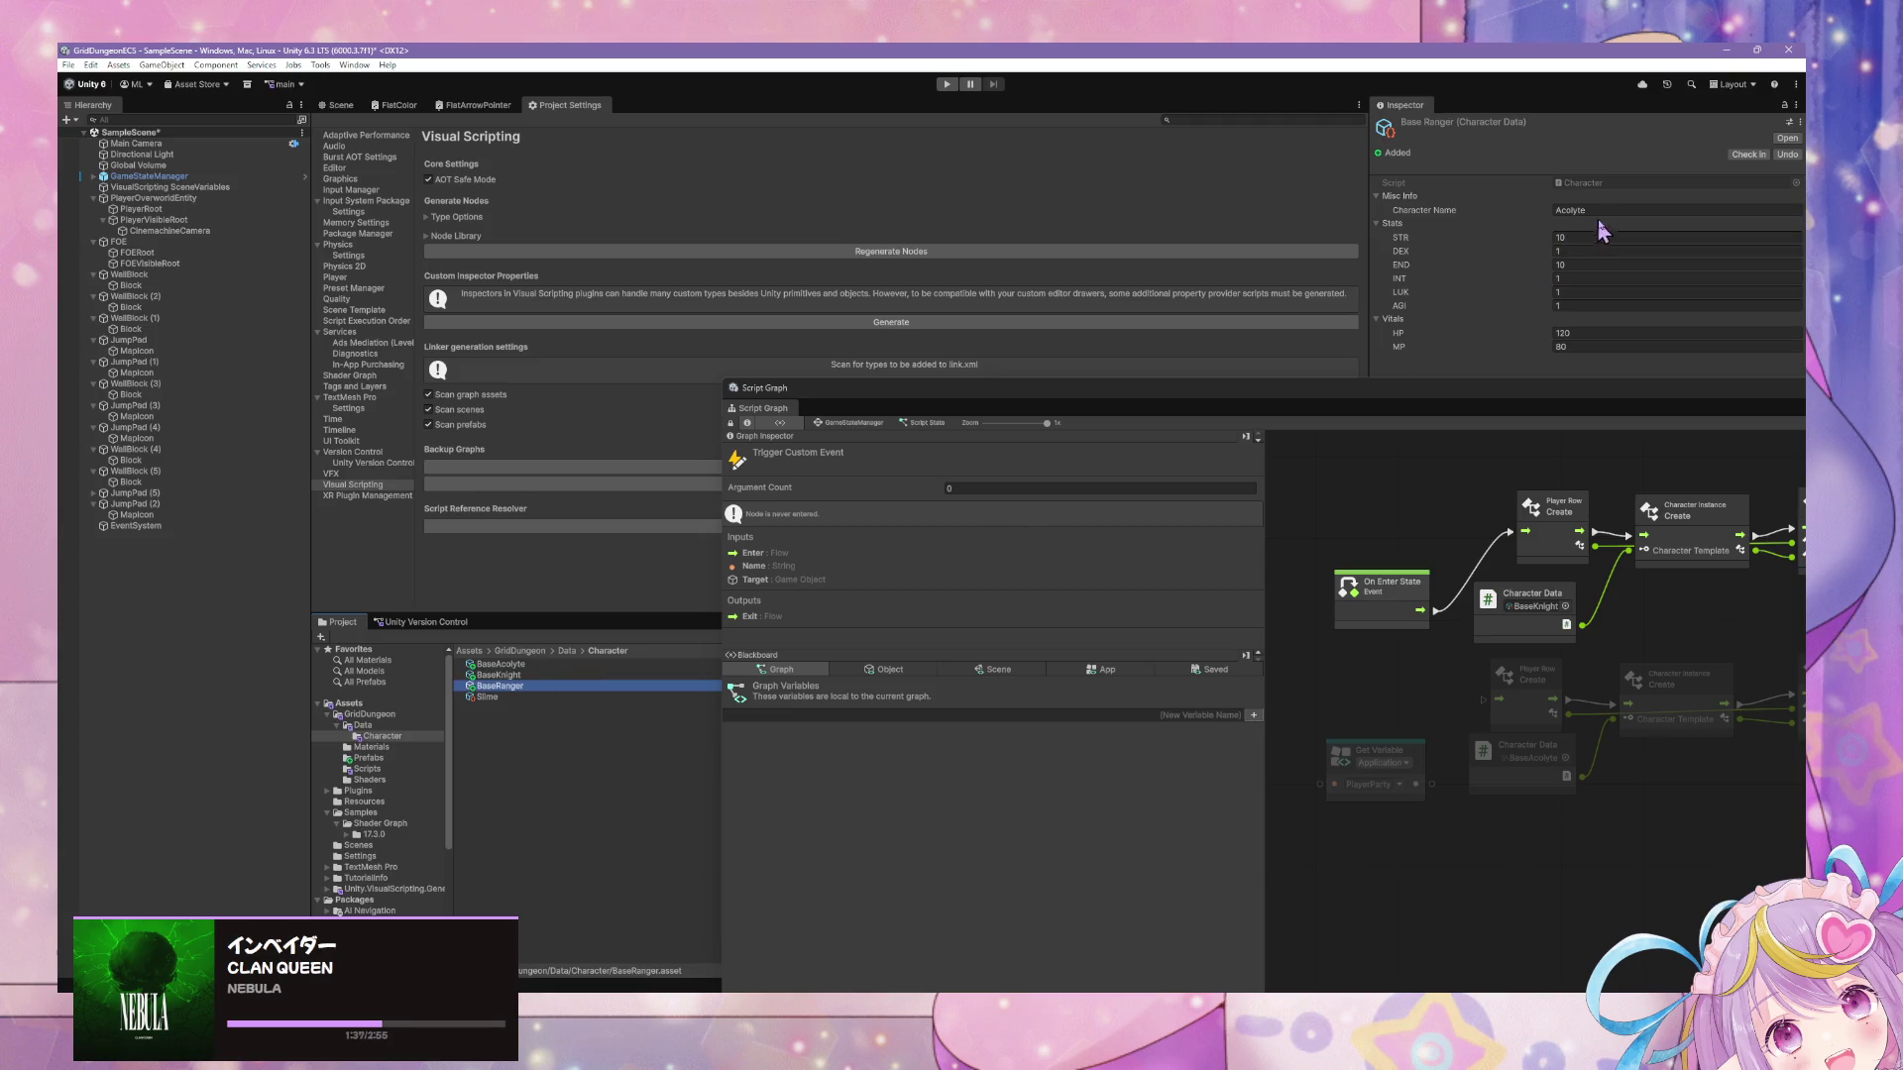
click(1605, 210)
text(Ranger)
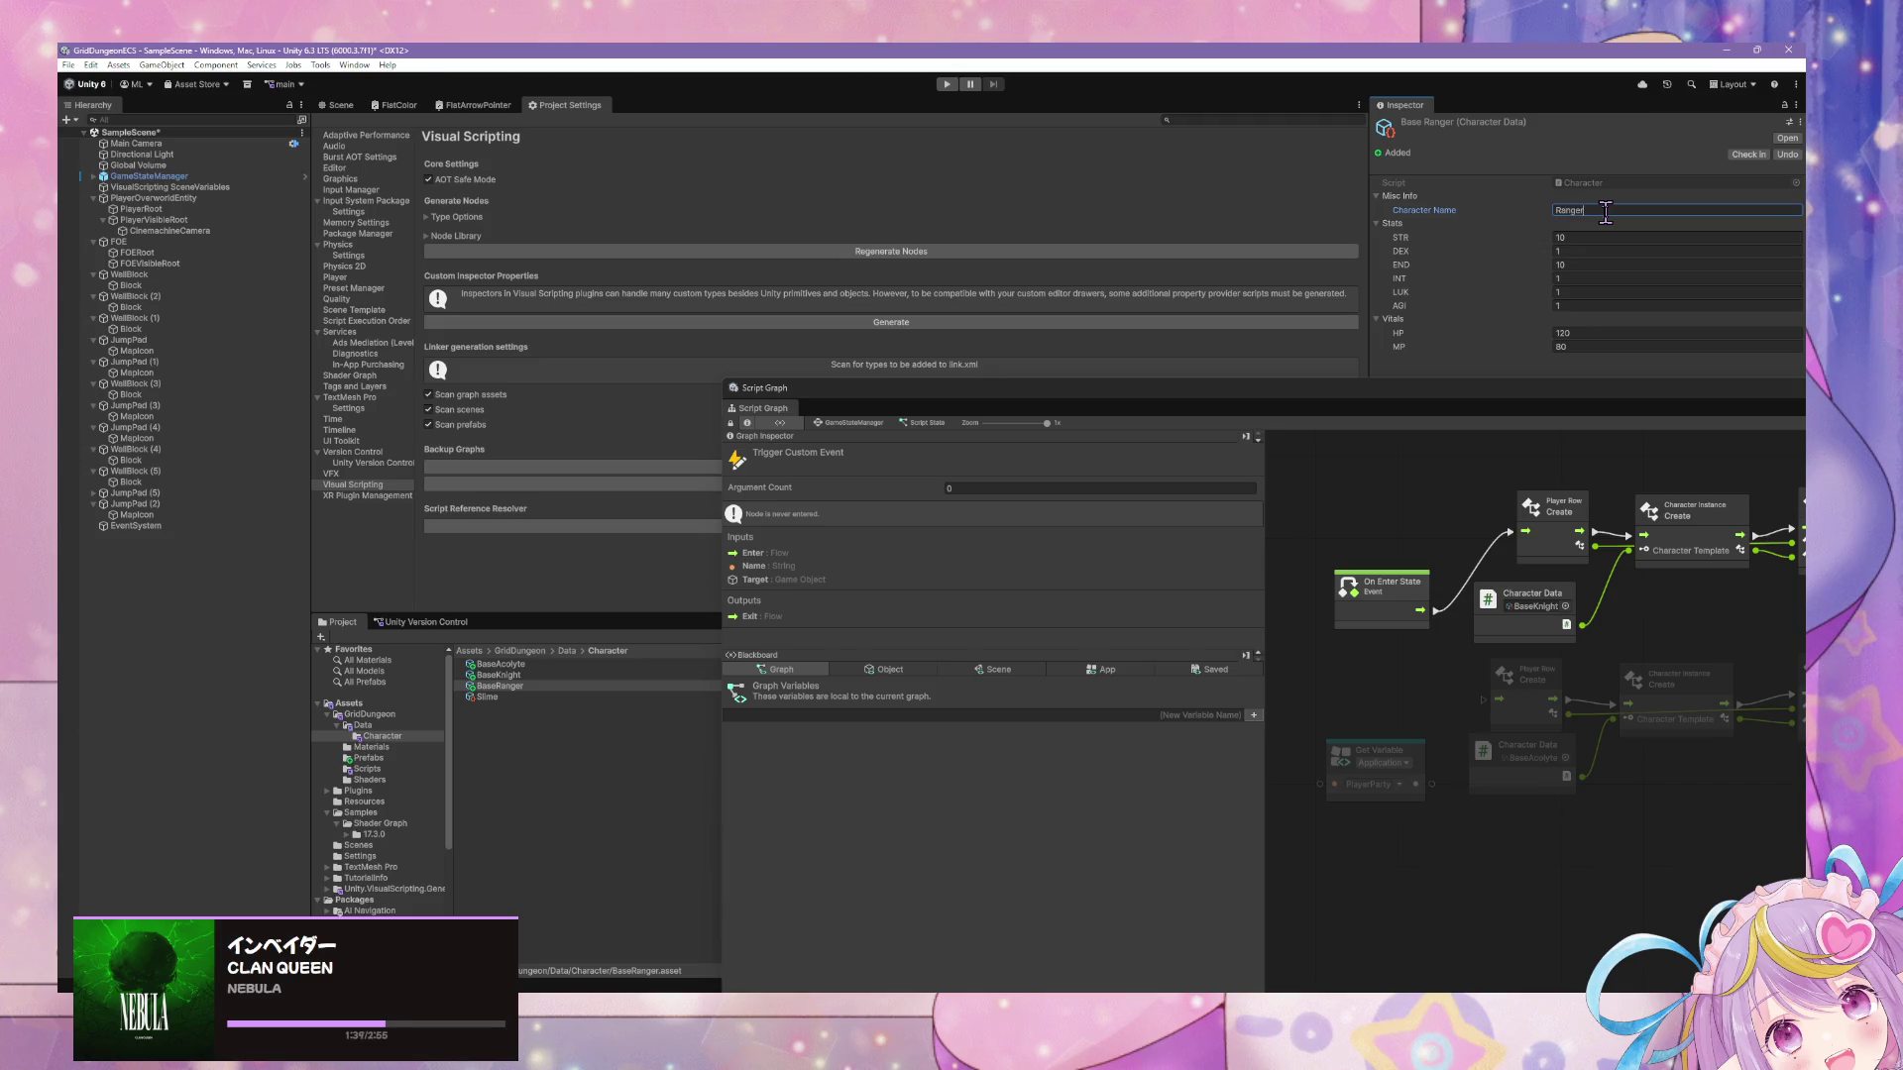
Switch the lower Character Data node to BaseRanger.
drag(1636, 747, 1496, 756)
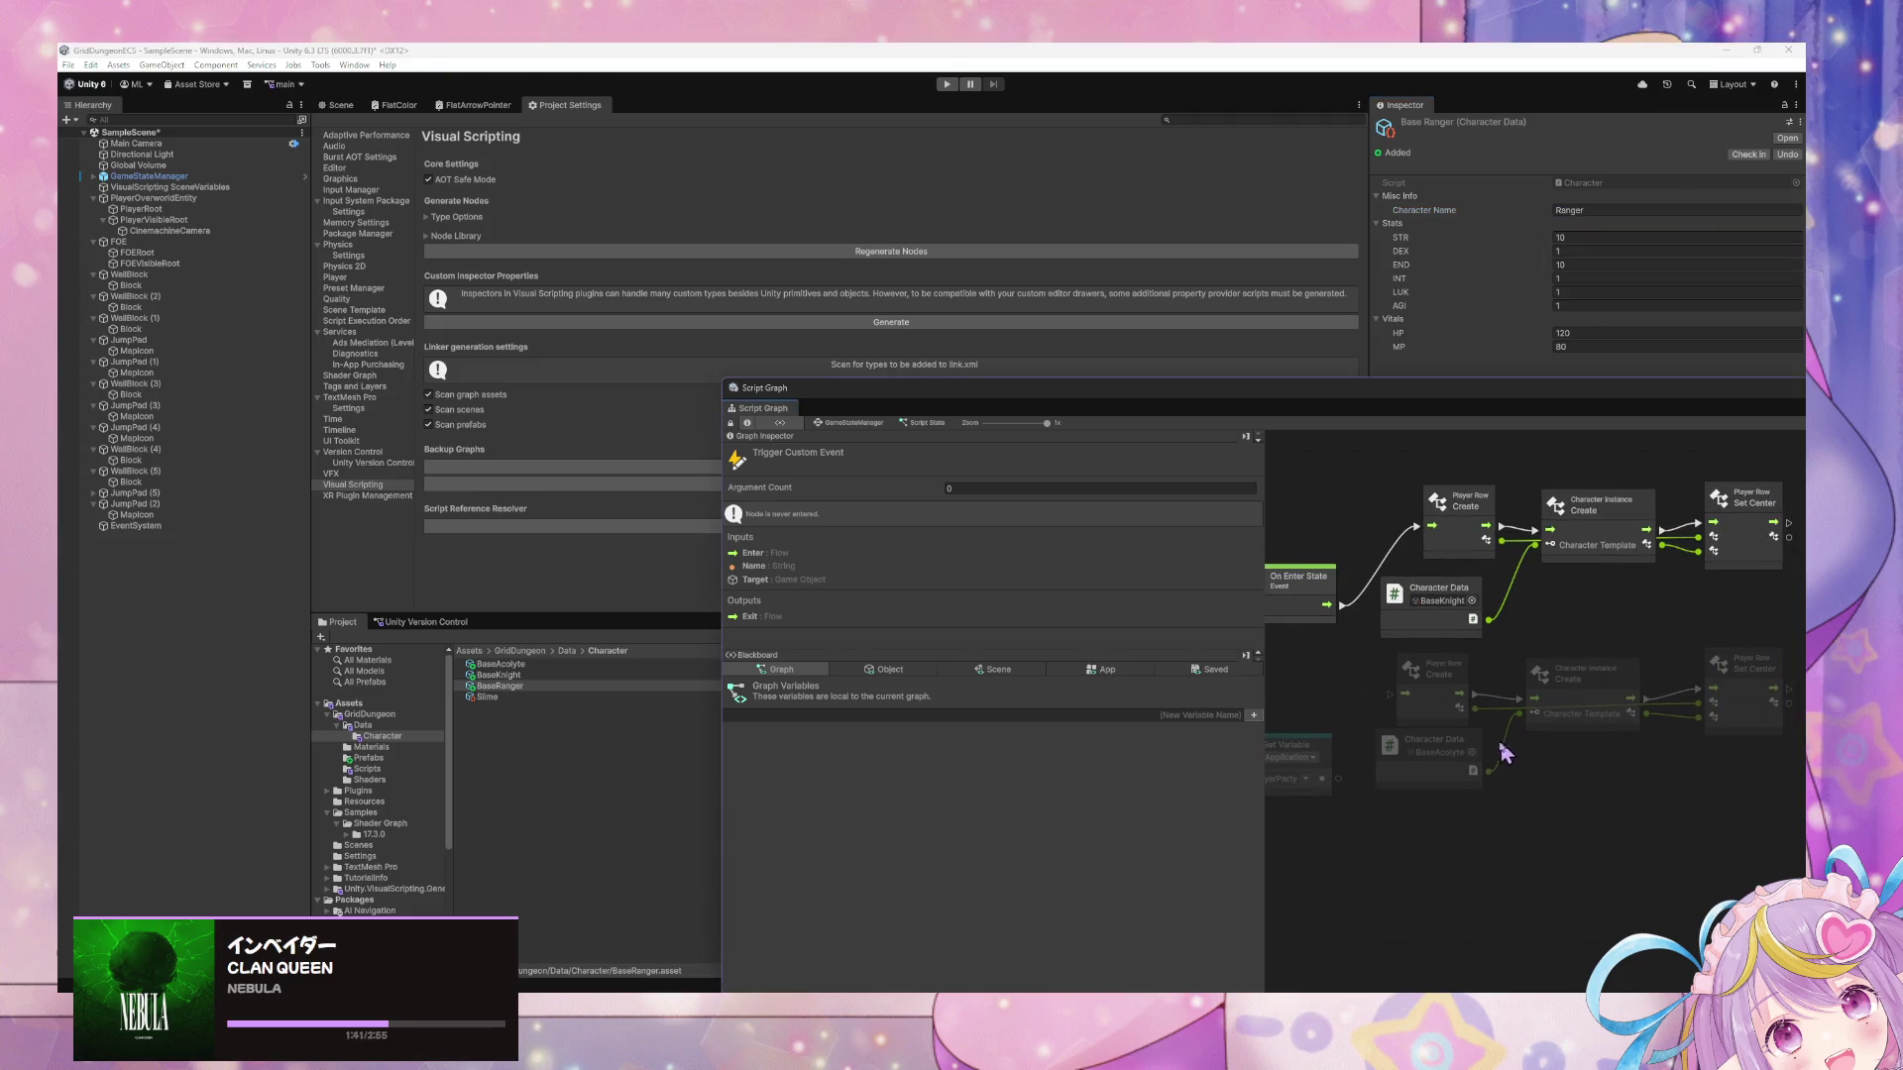
click(1471, 753)
click(1472, 752)
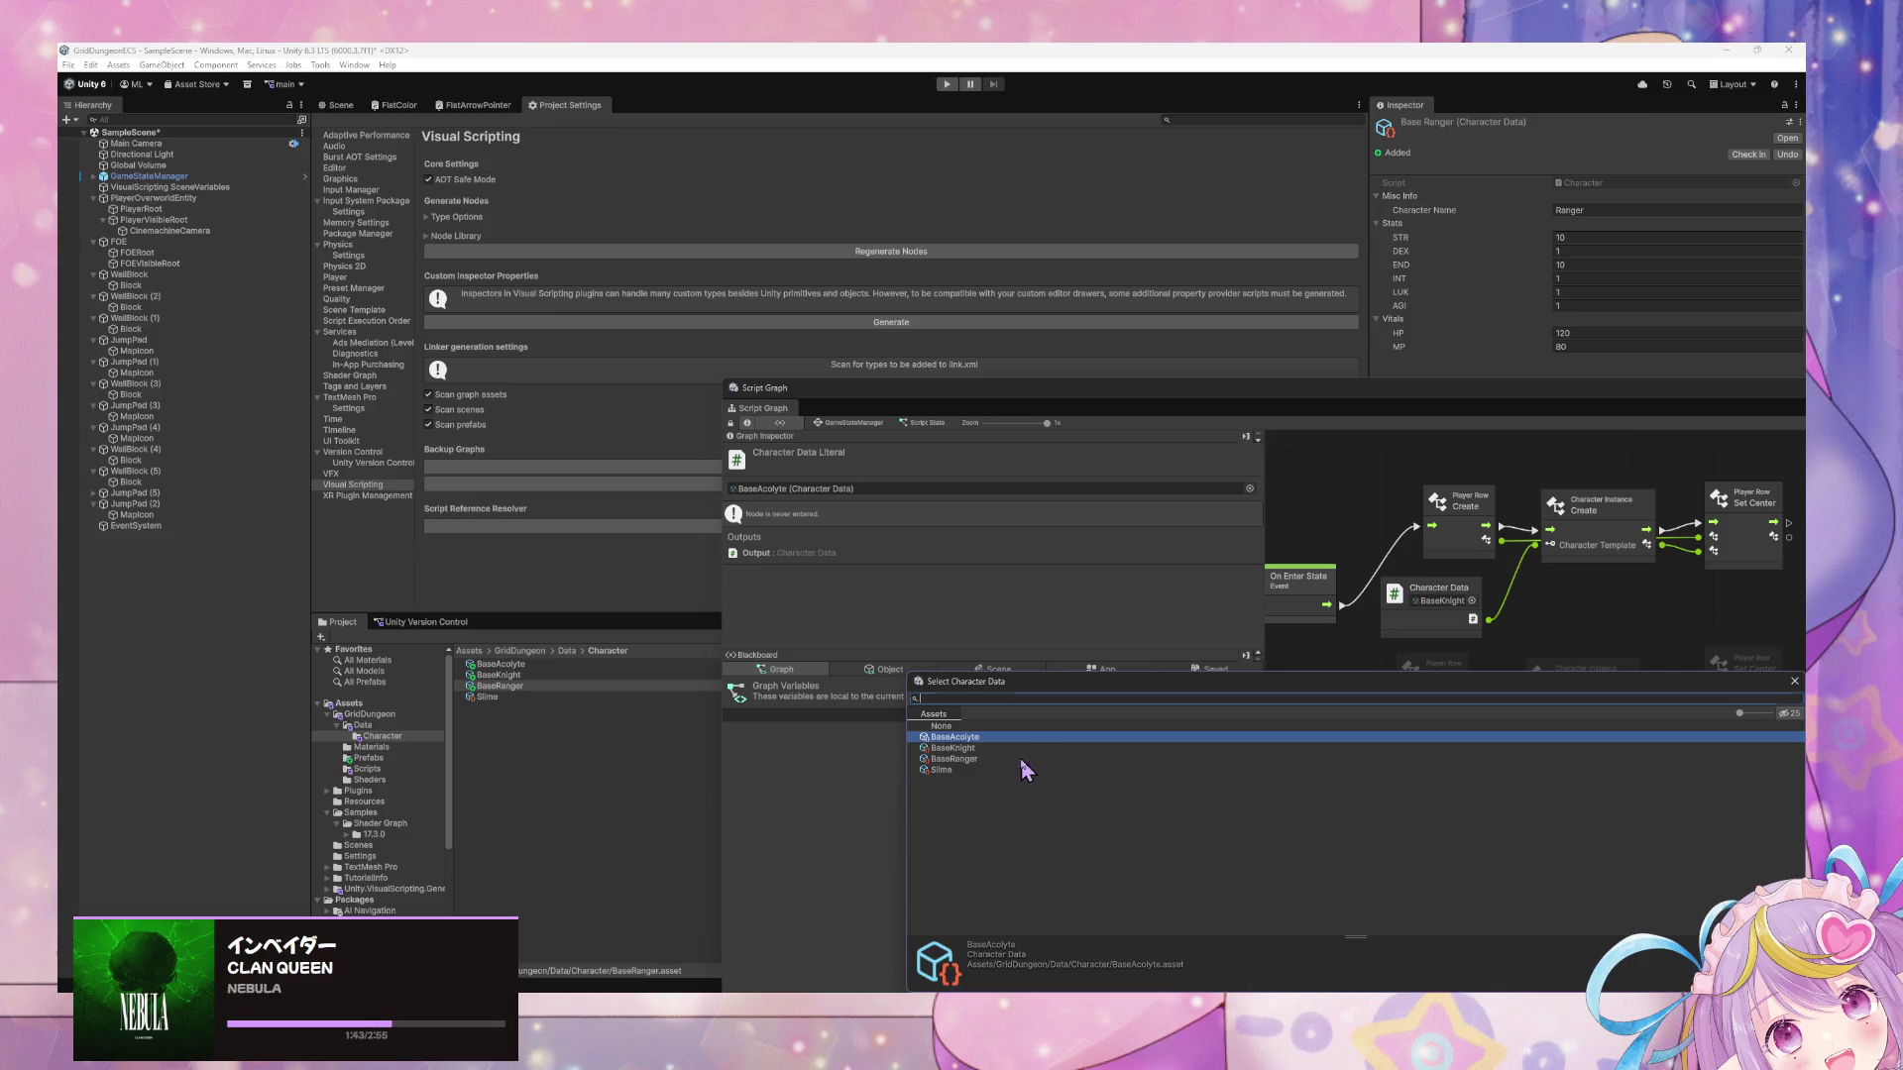
double_click(1029, 772)
drag(1494, 788, 1425, 797)
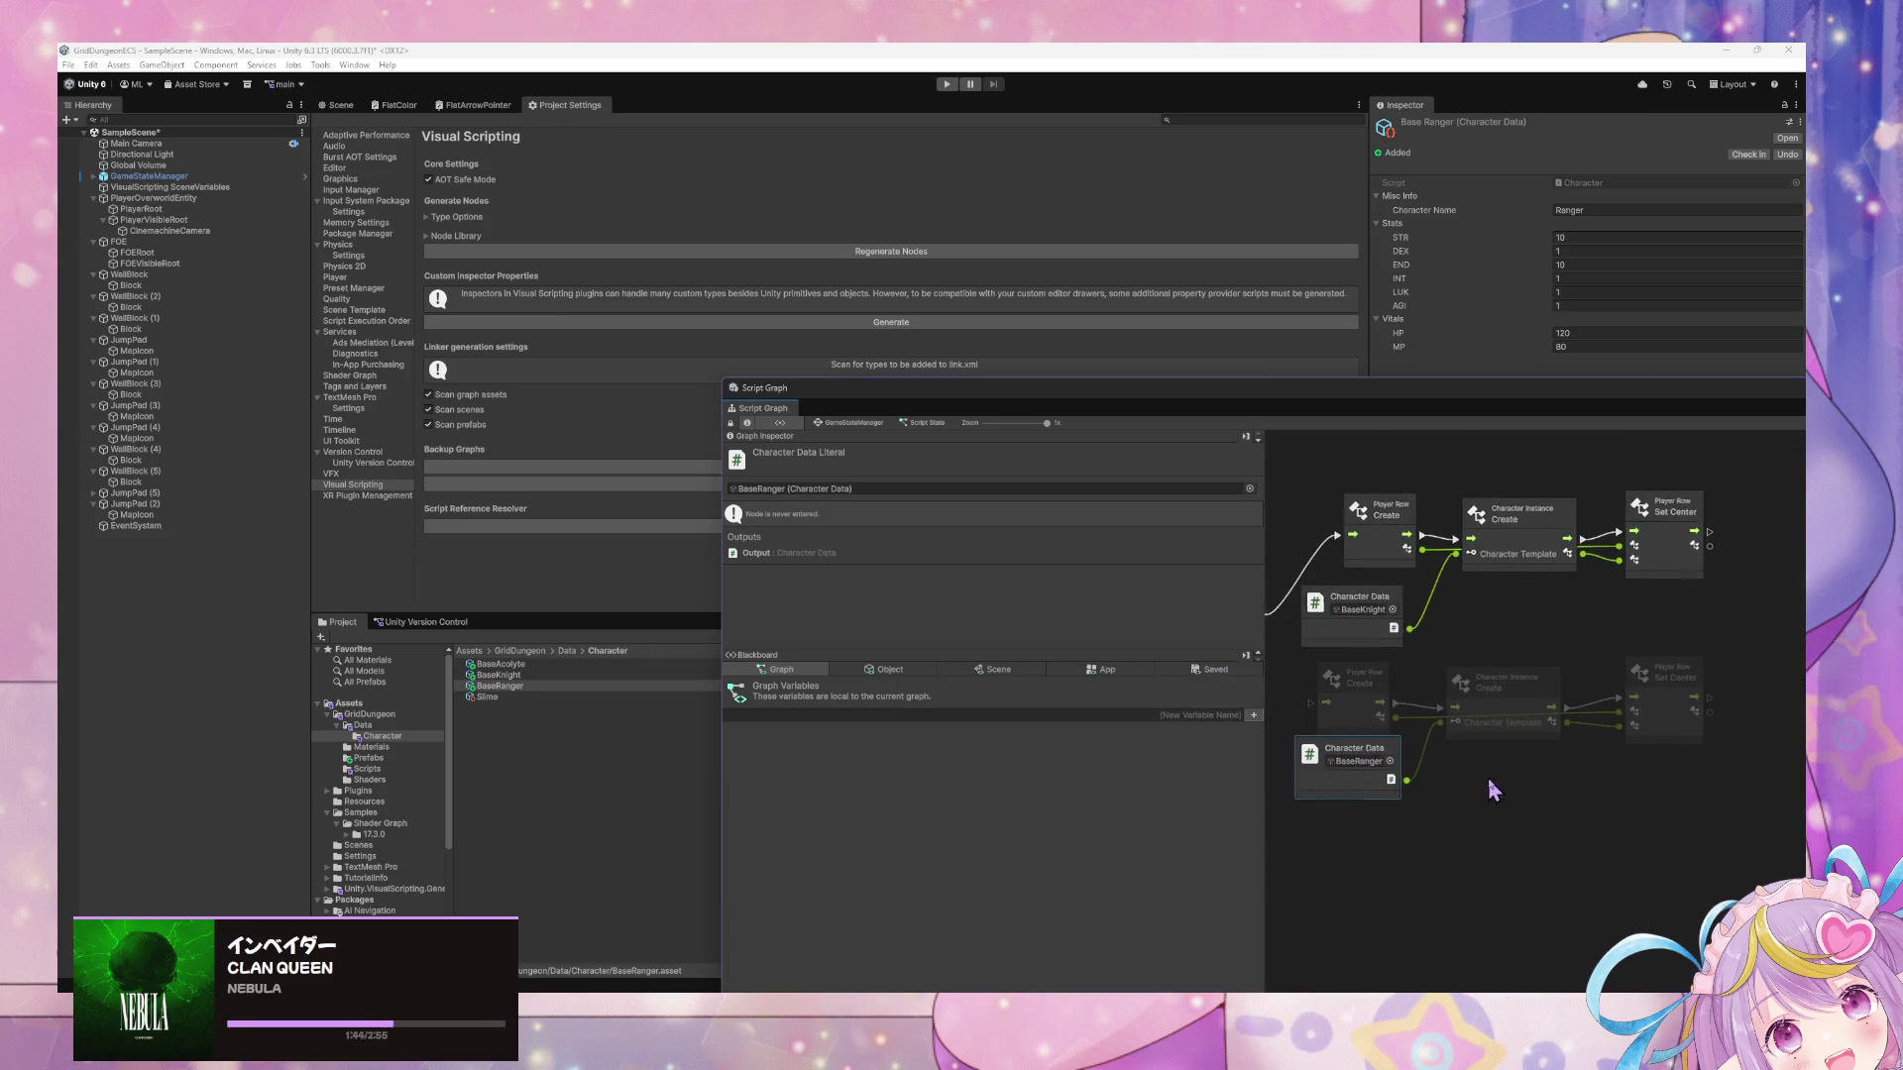
click(1395, 672)
click(1404, 753)
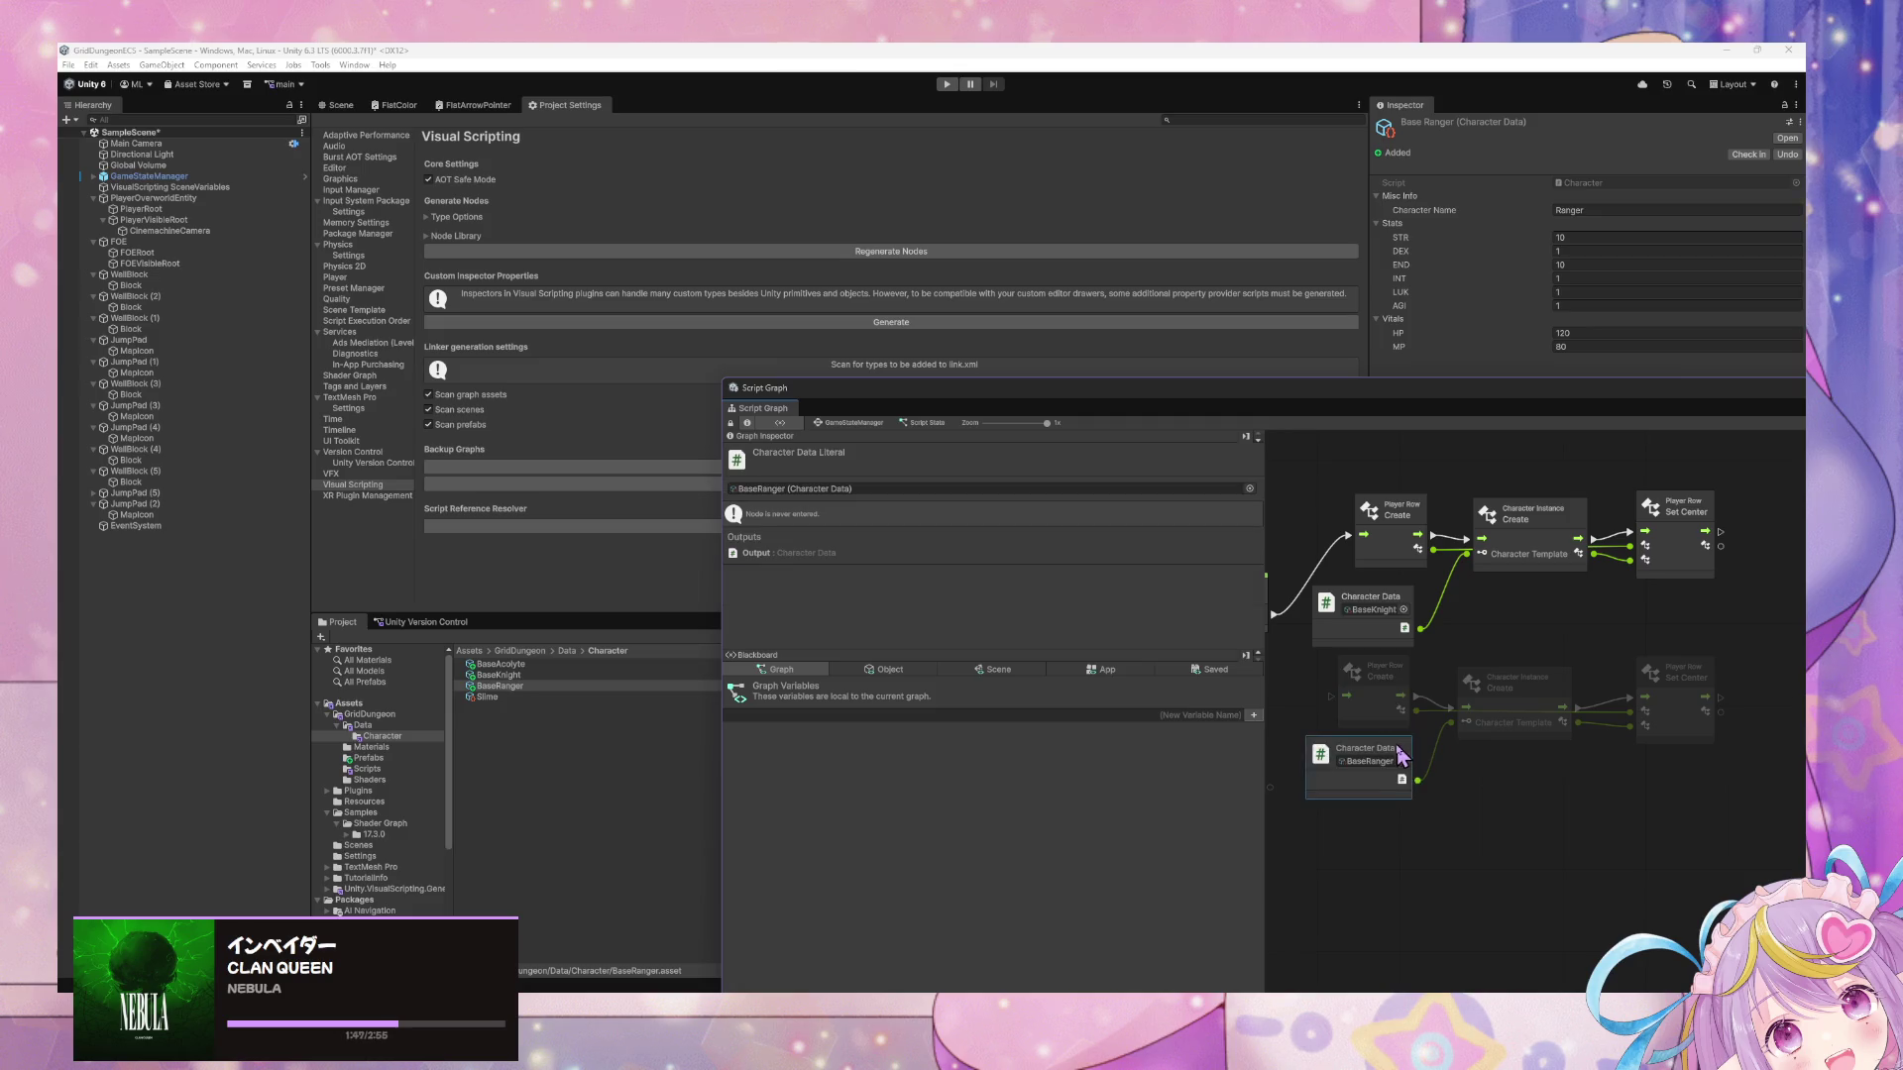
click(1505, 775)
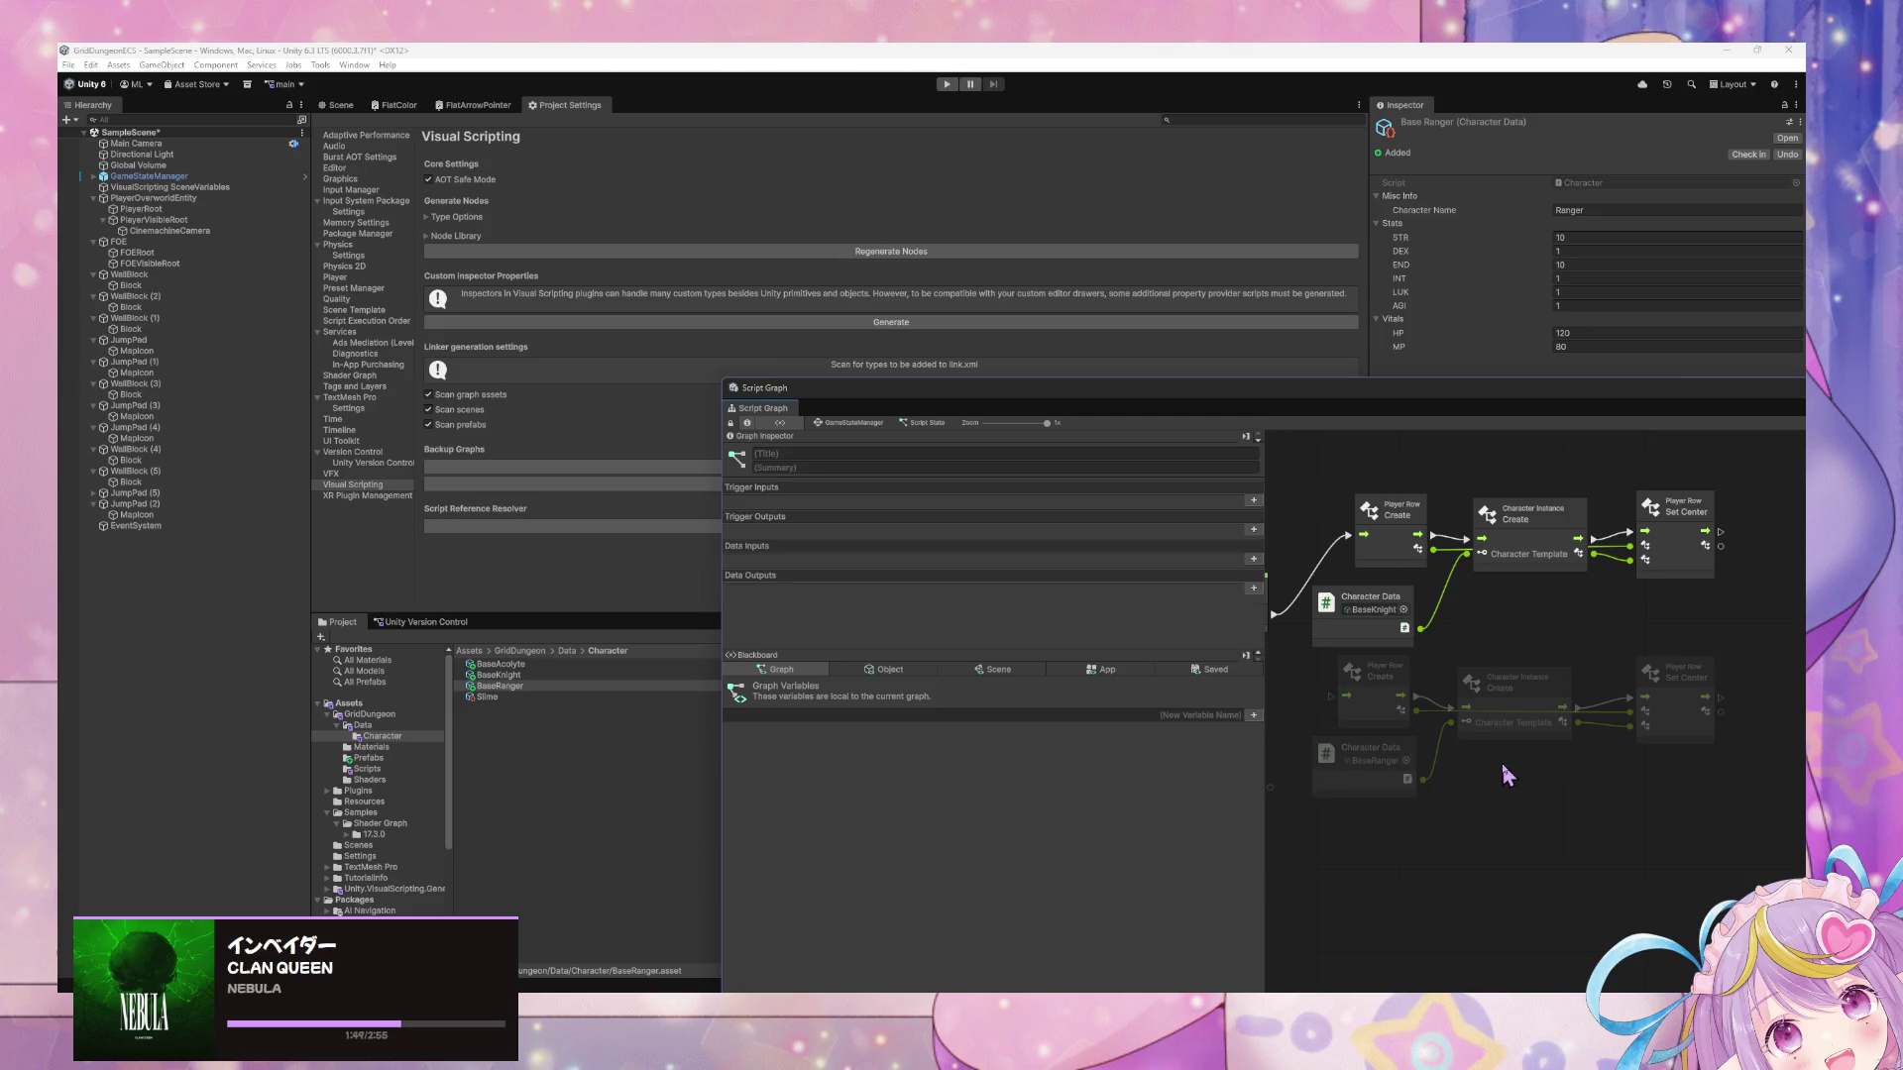
click(1393, 688)
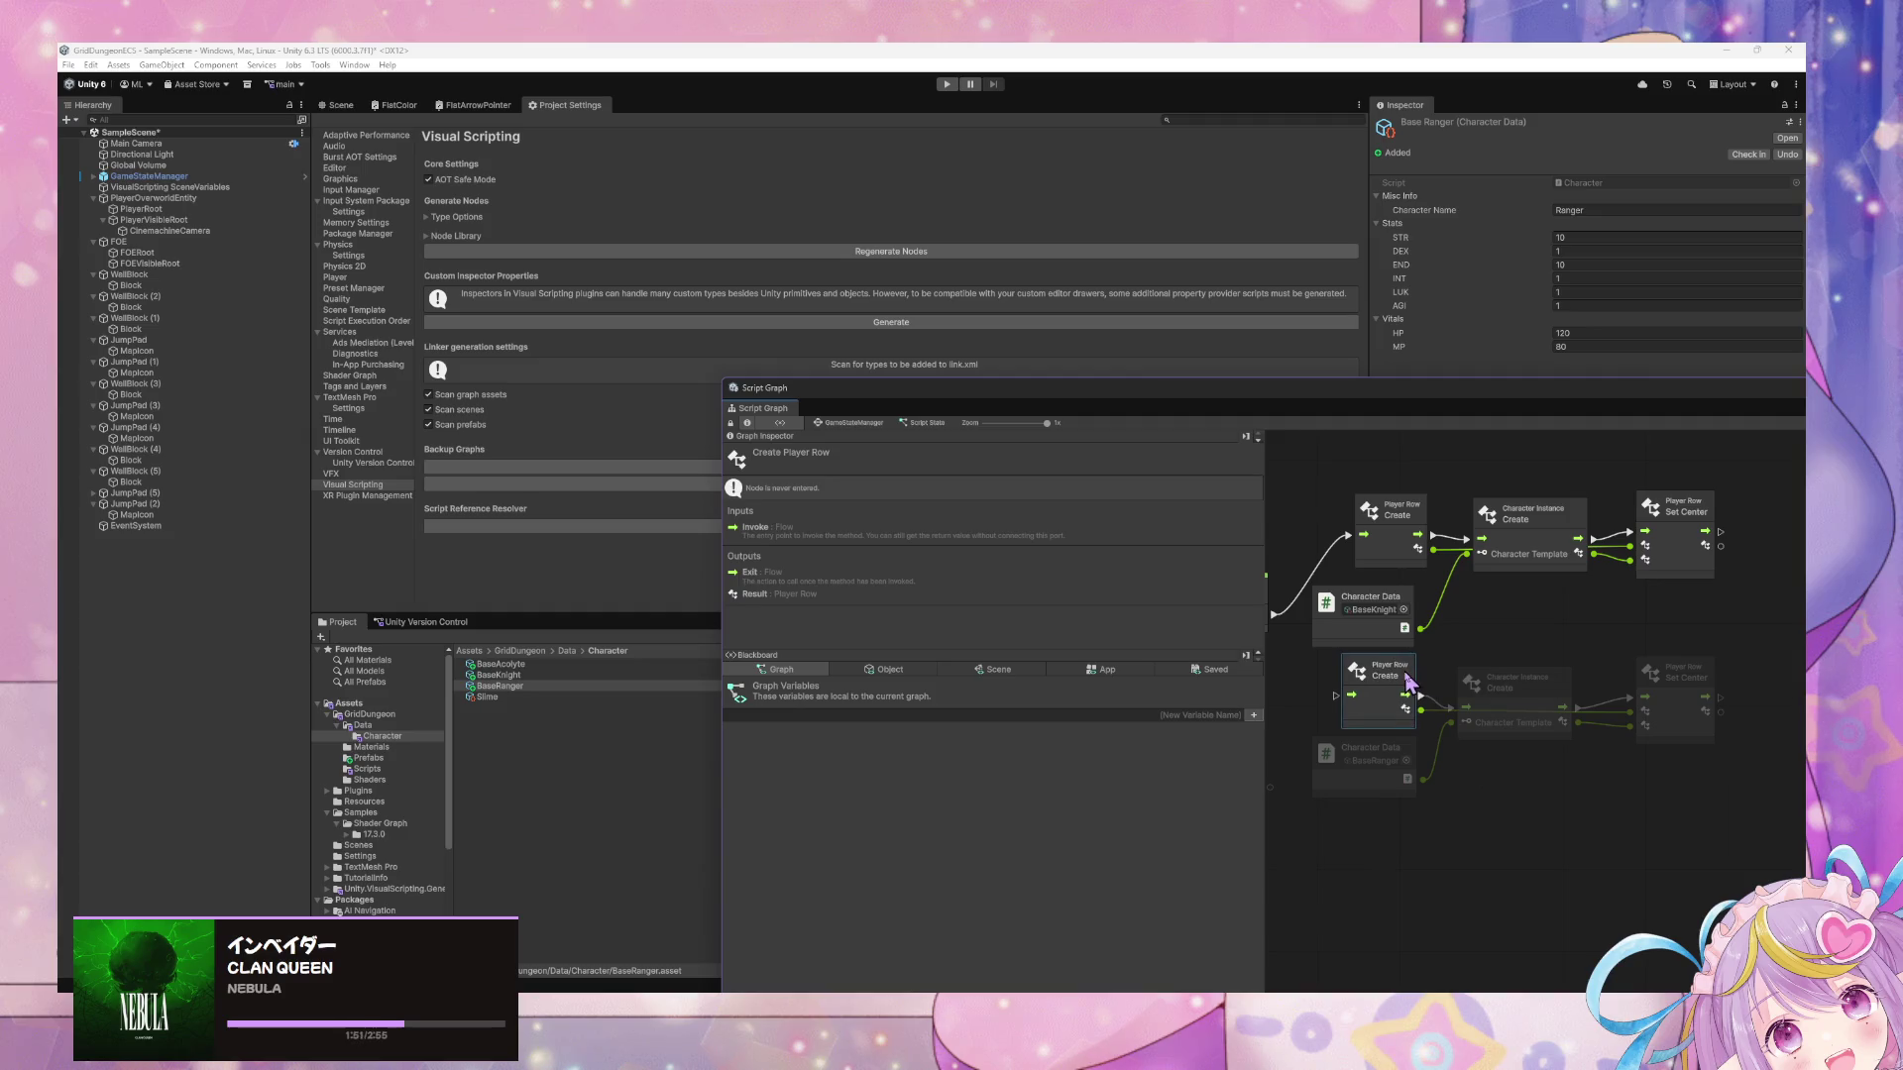
scroll(1492, 716, left, 2)
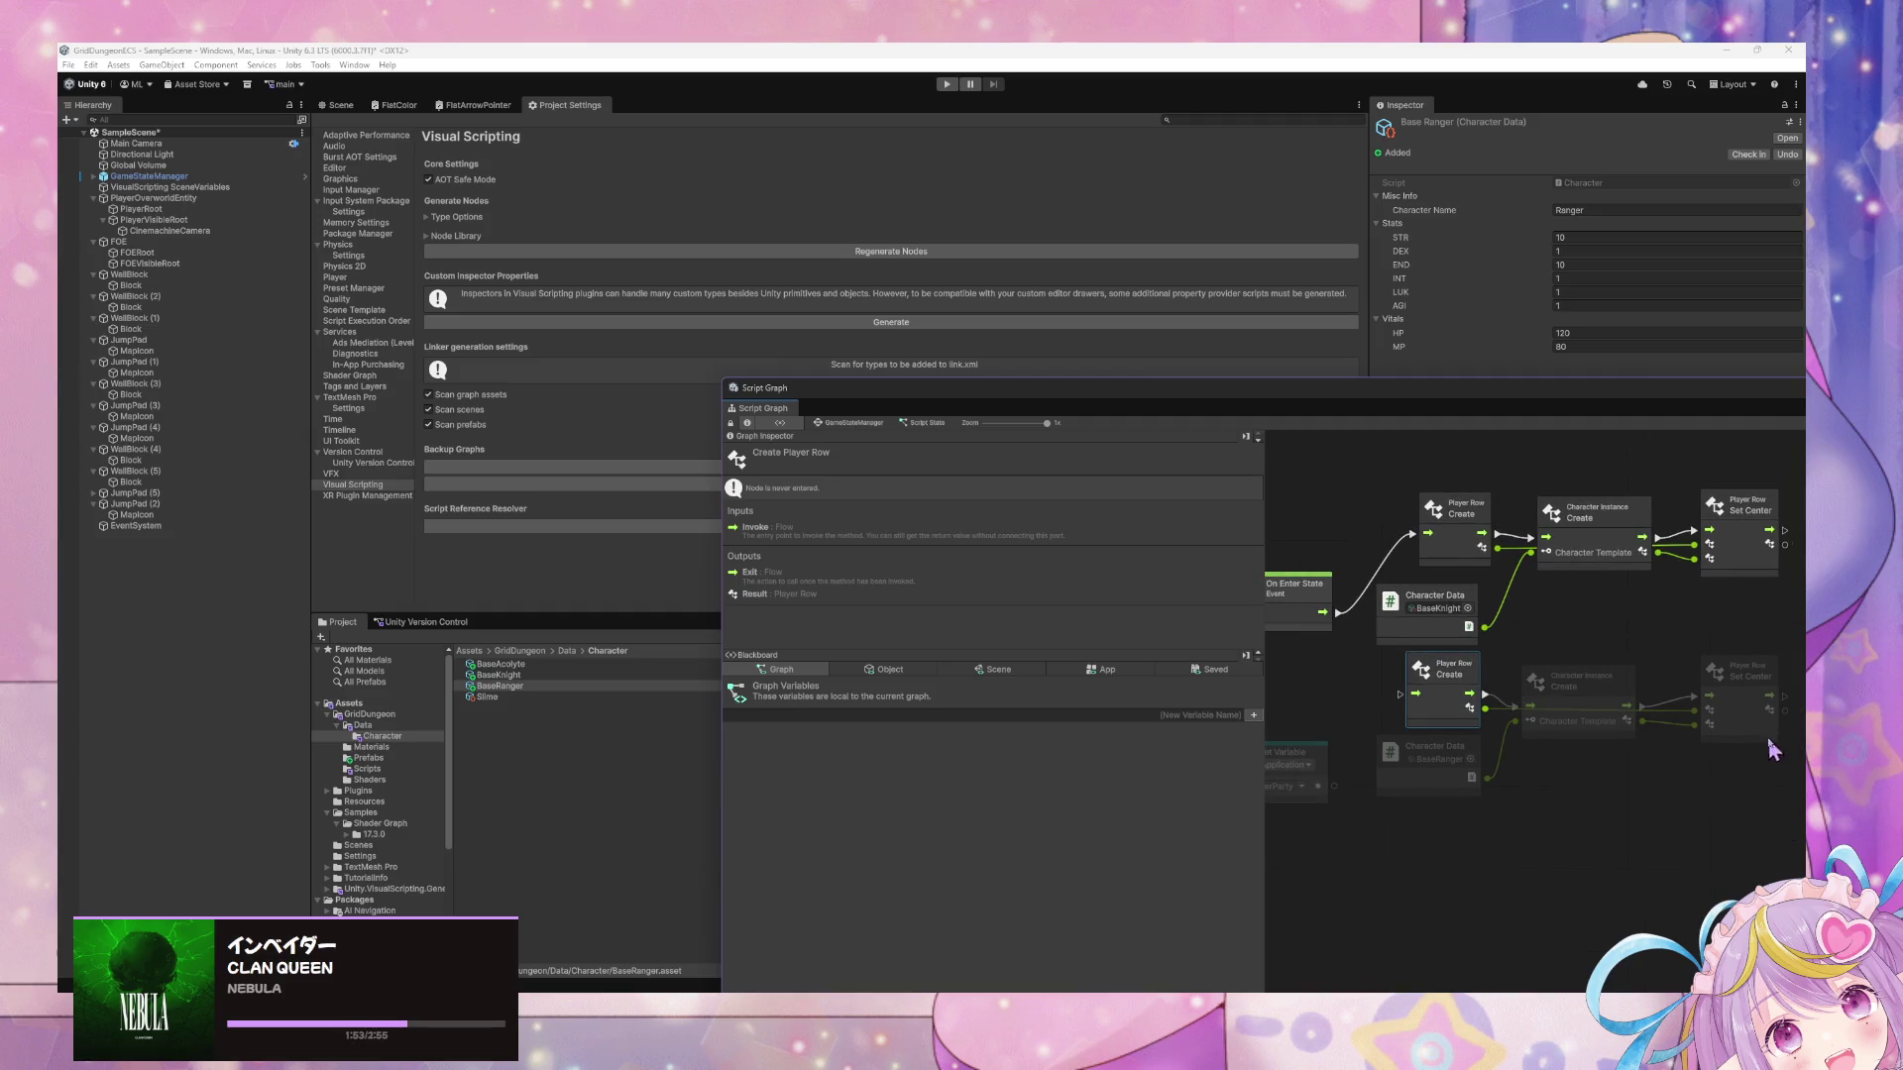
Add a third Character Instance Create fed by a new BaseAcolyte Character Data node.
click(1604, 724)
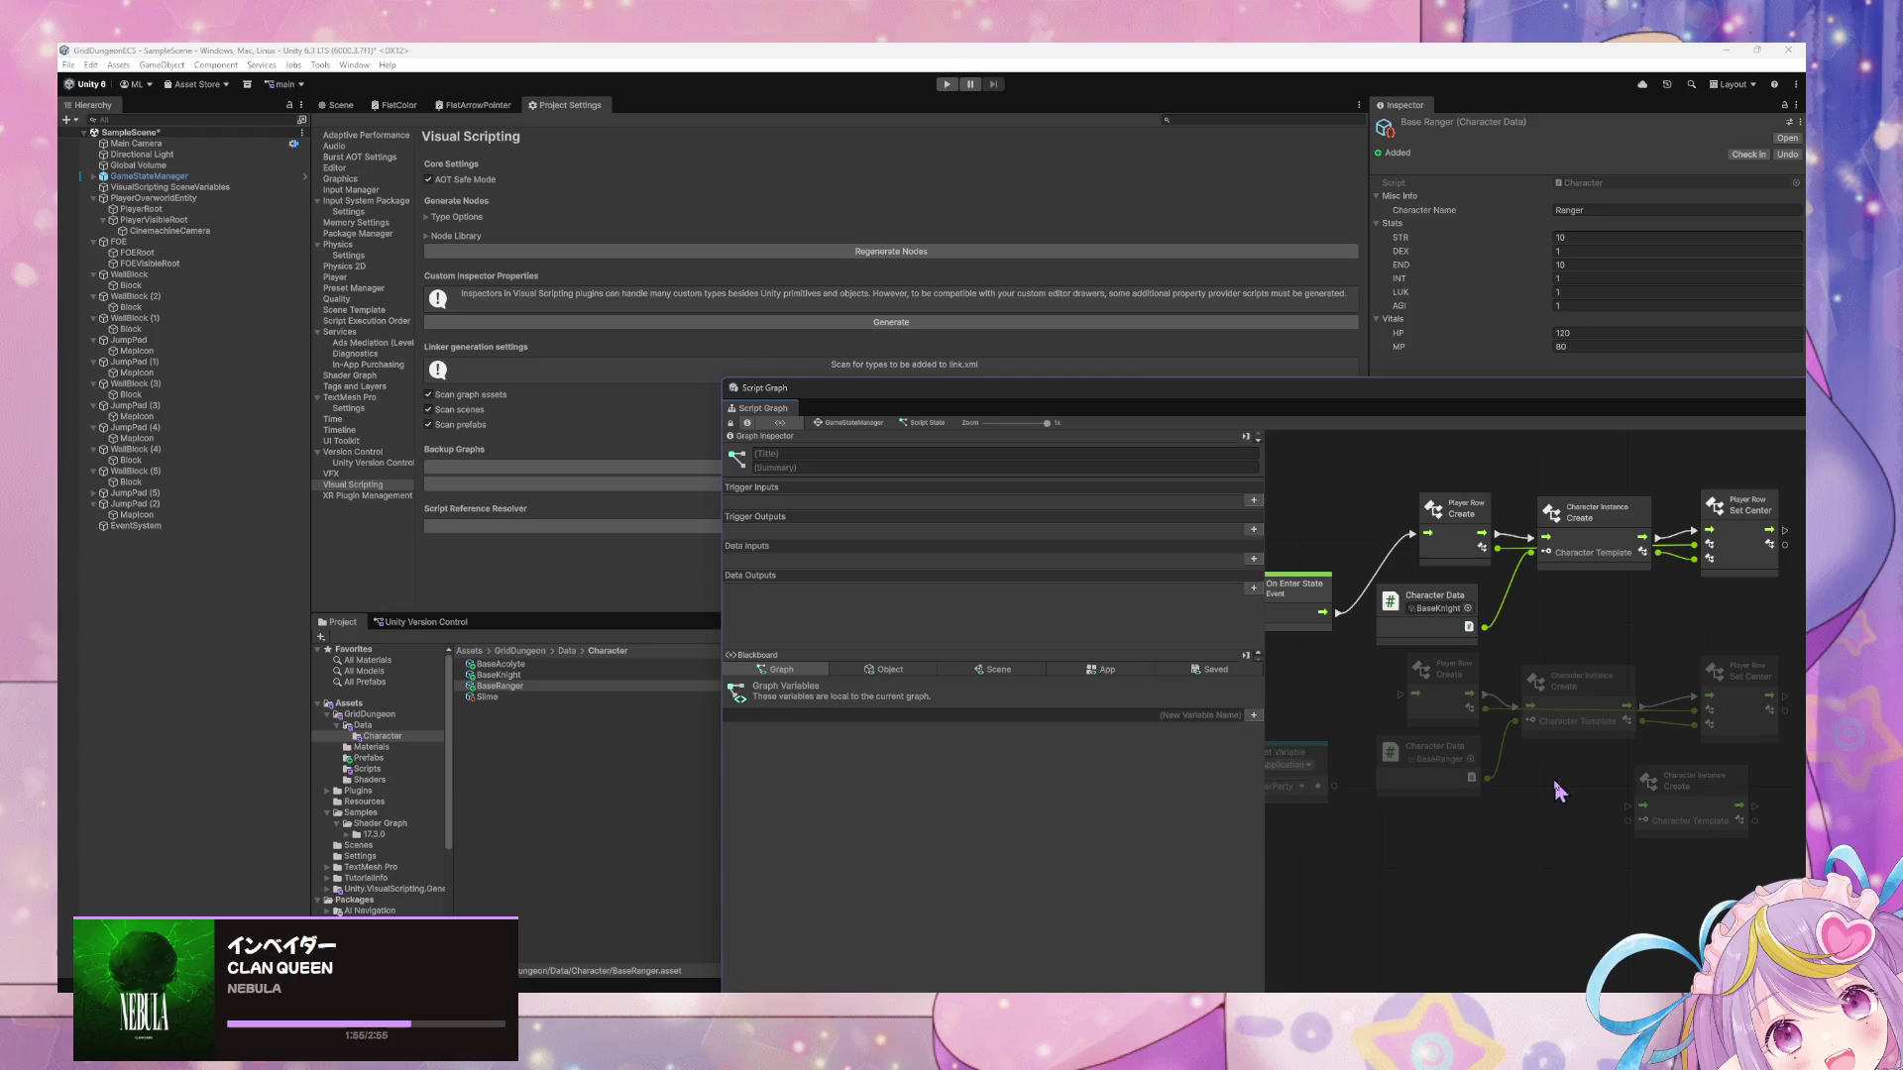
key(ctrl+d)
drag(1645, 778, 1537, 805)
click(1475, 764)
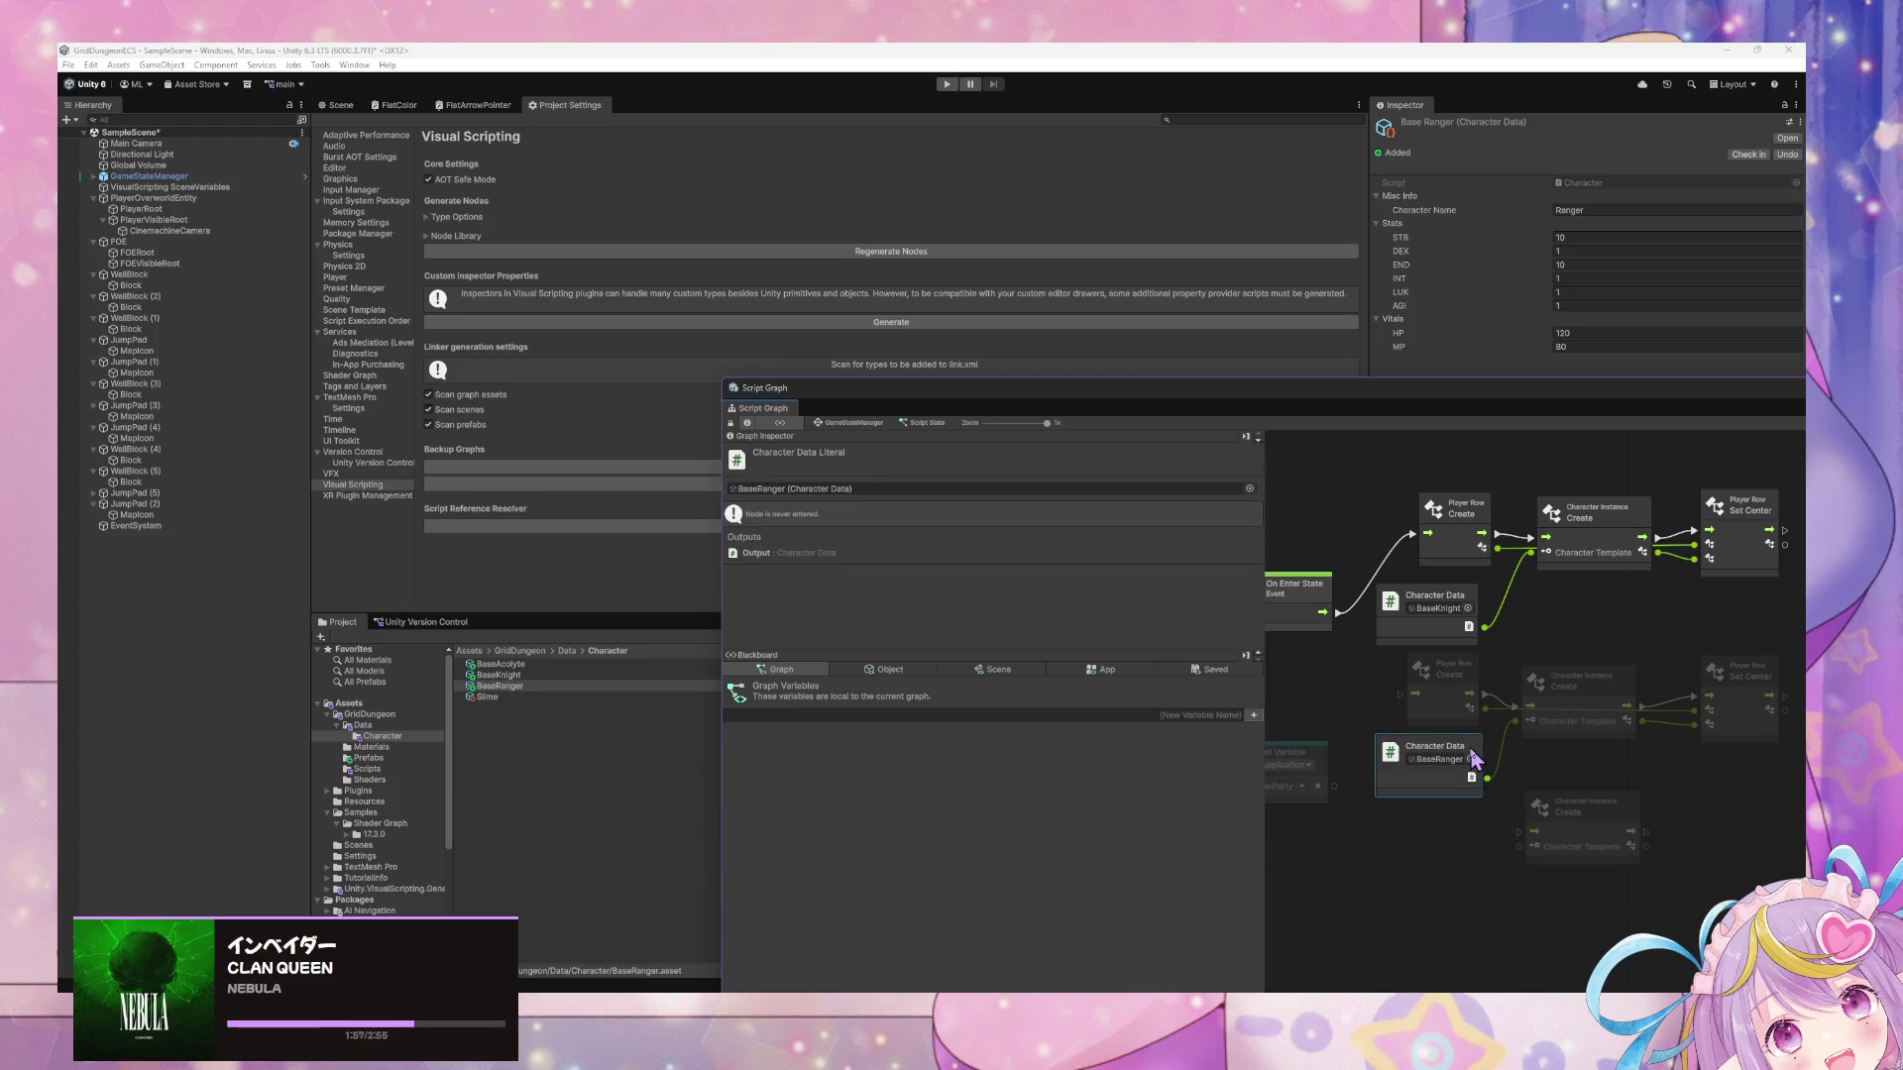
key(ctrl+d)
drag(1680, 793, 1434, 836)
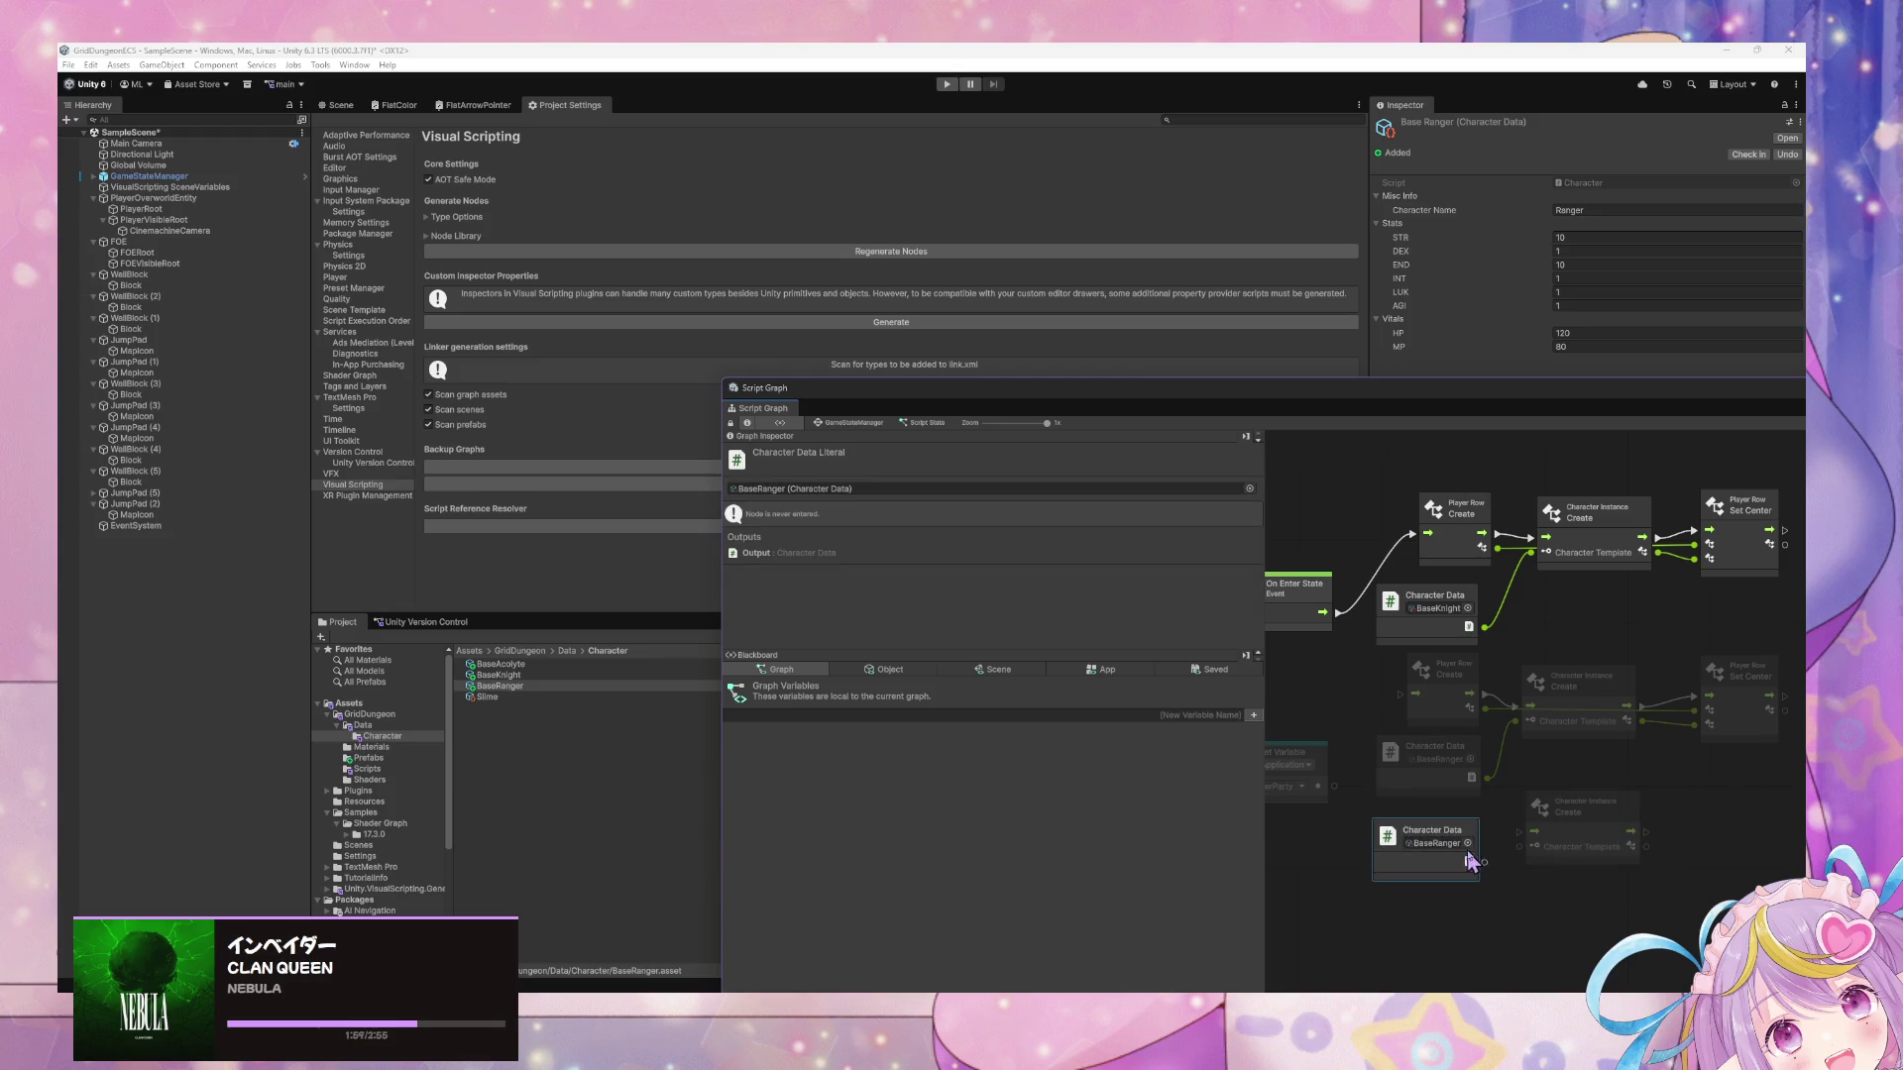
click(1489, 838)
double_click(987, 738)
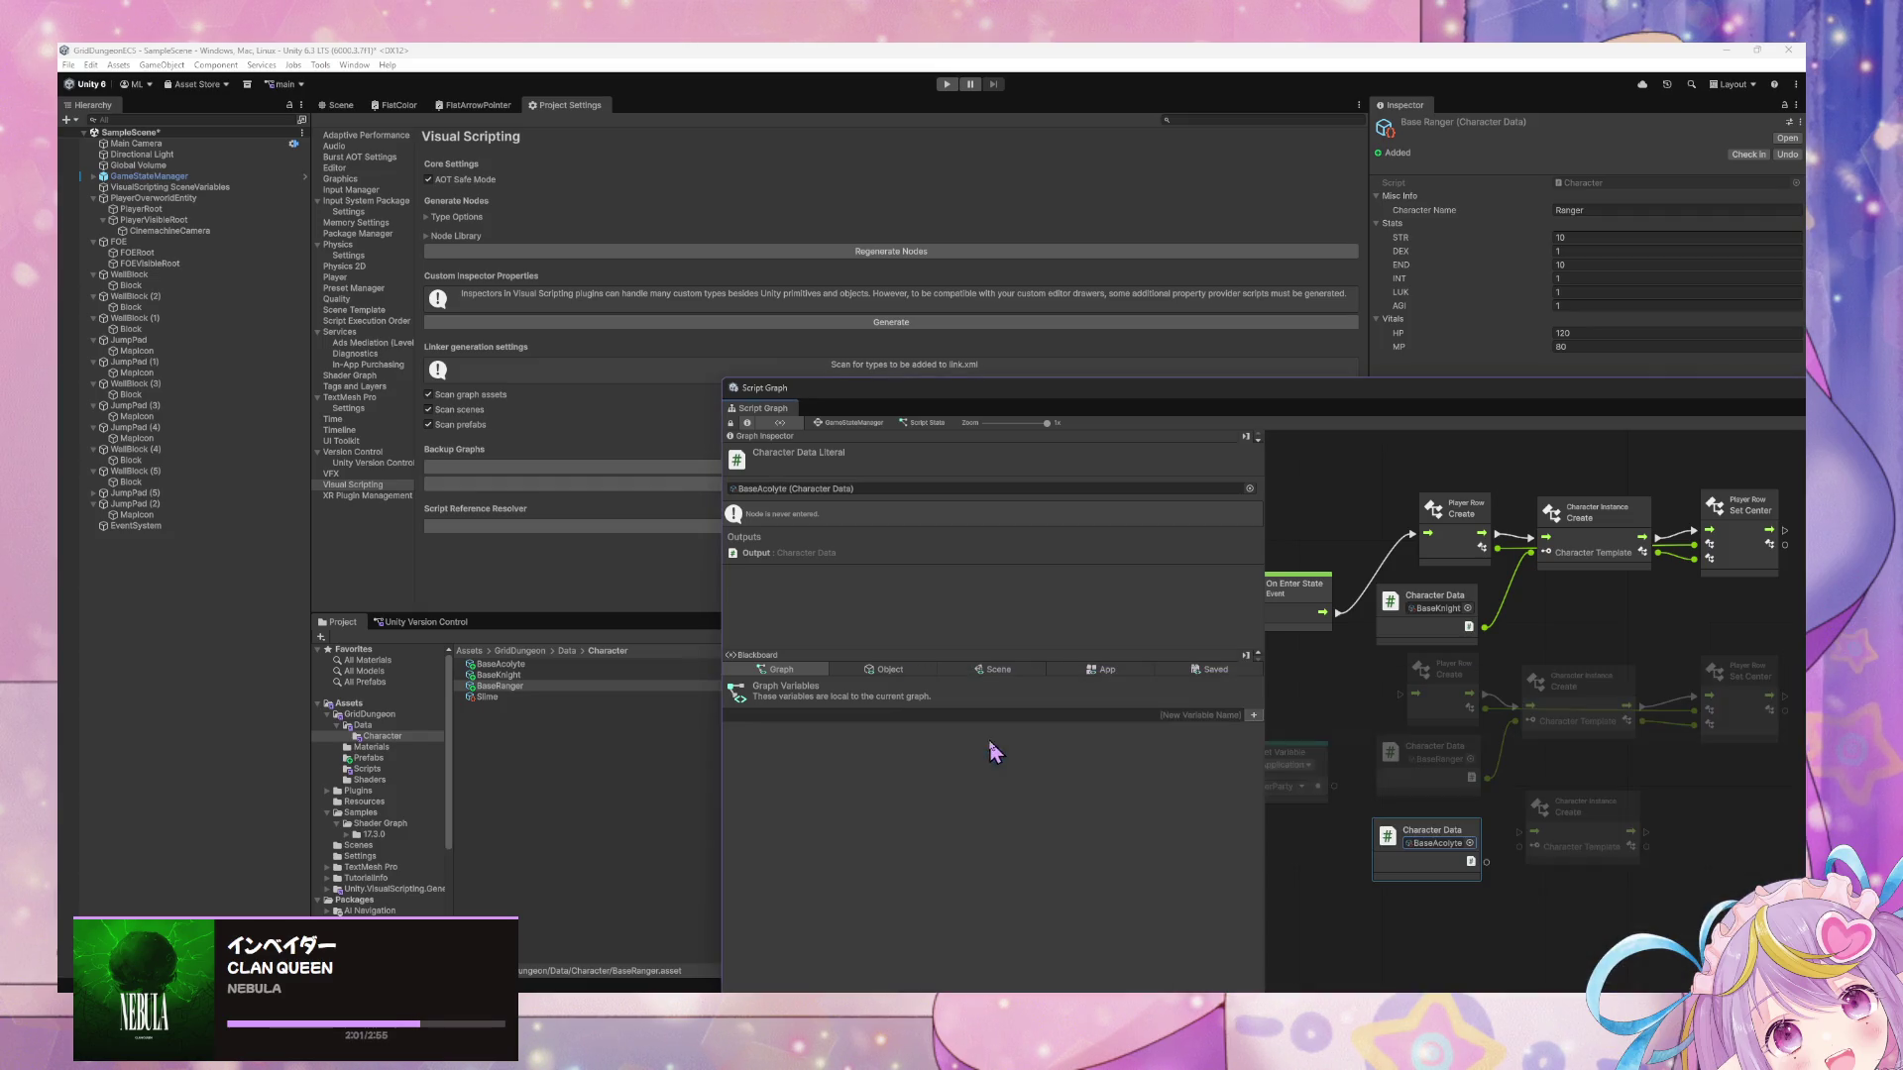
drag(1486, 861, 1519, 848)
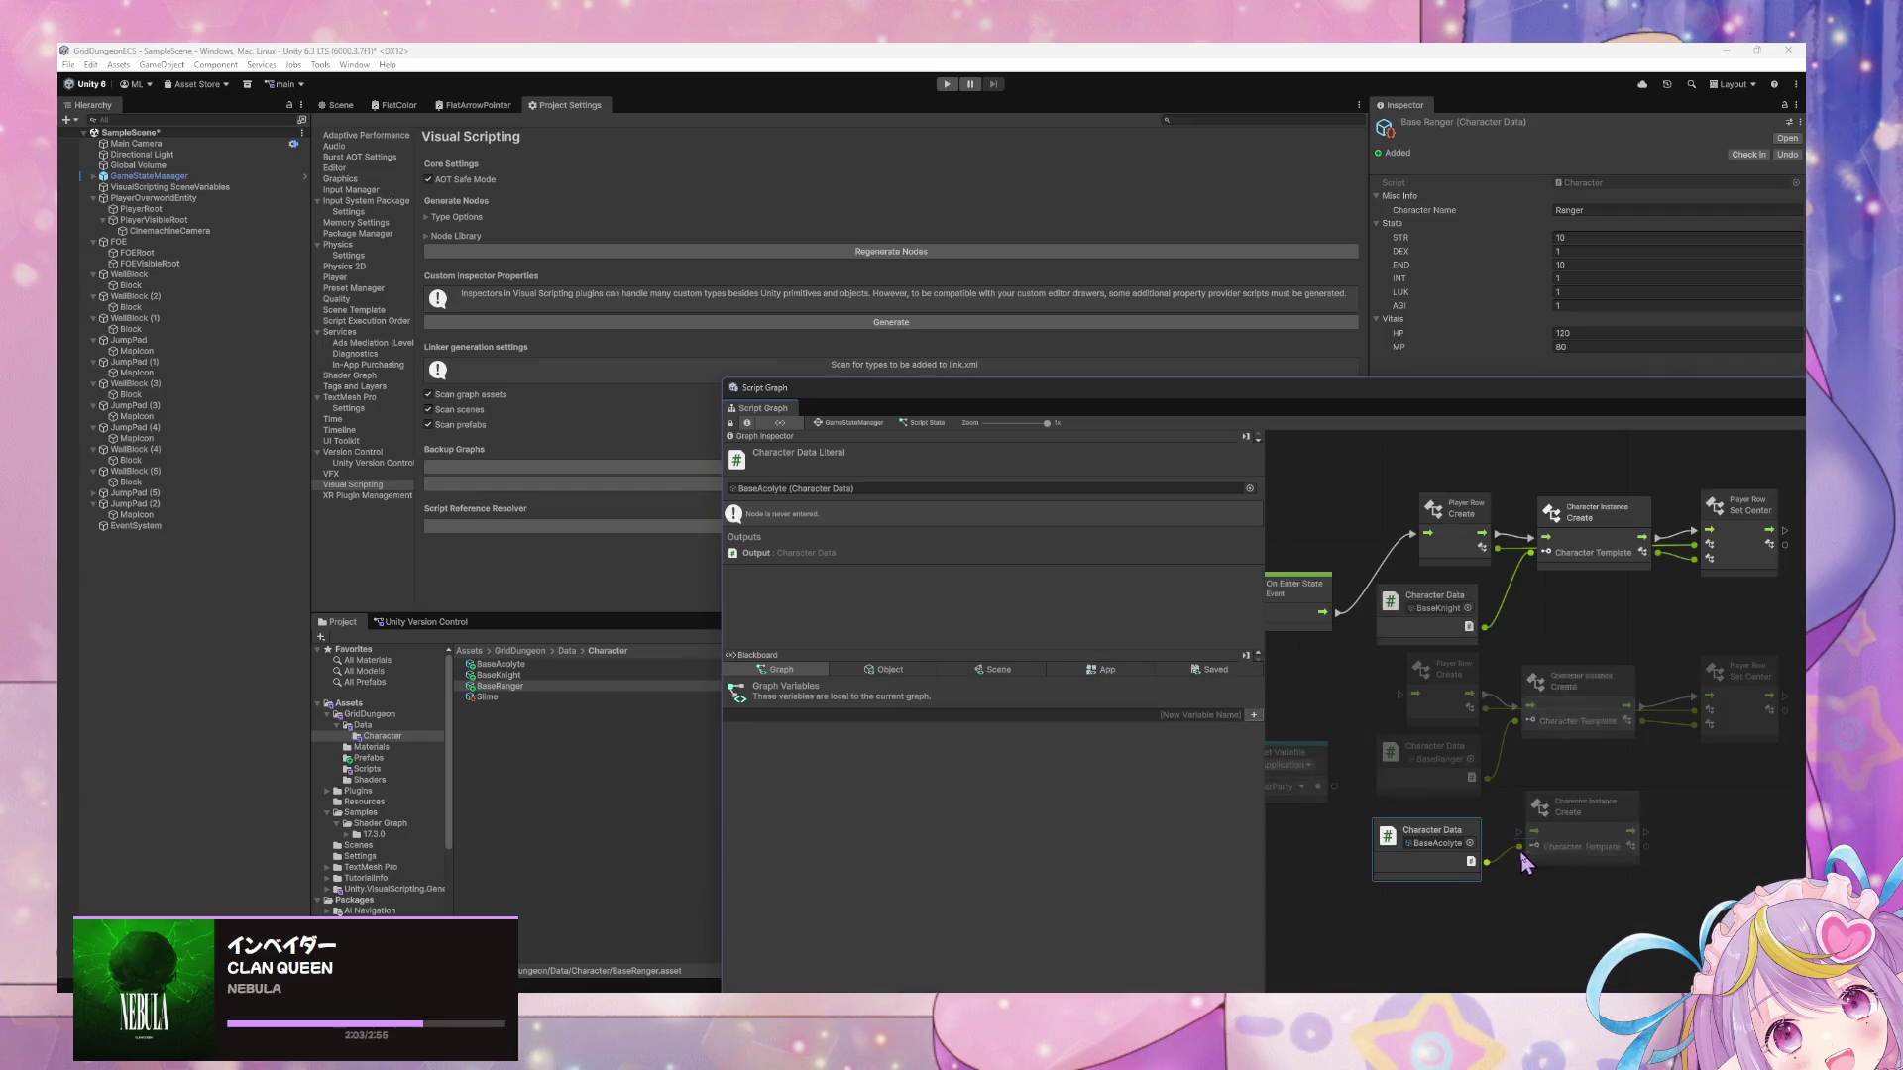
Duplicate the Ranger row's Set Center node, then delete the copy.
click(1670, 684)
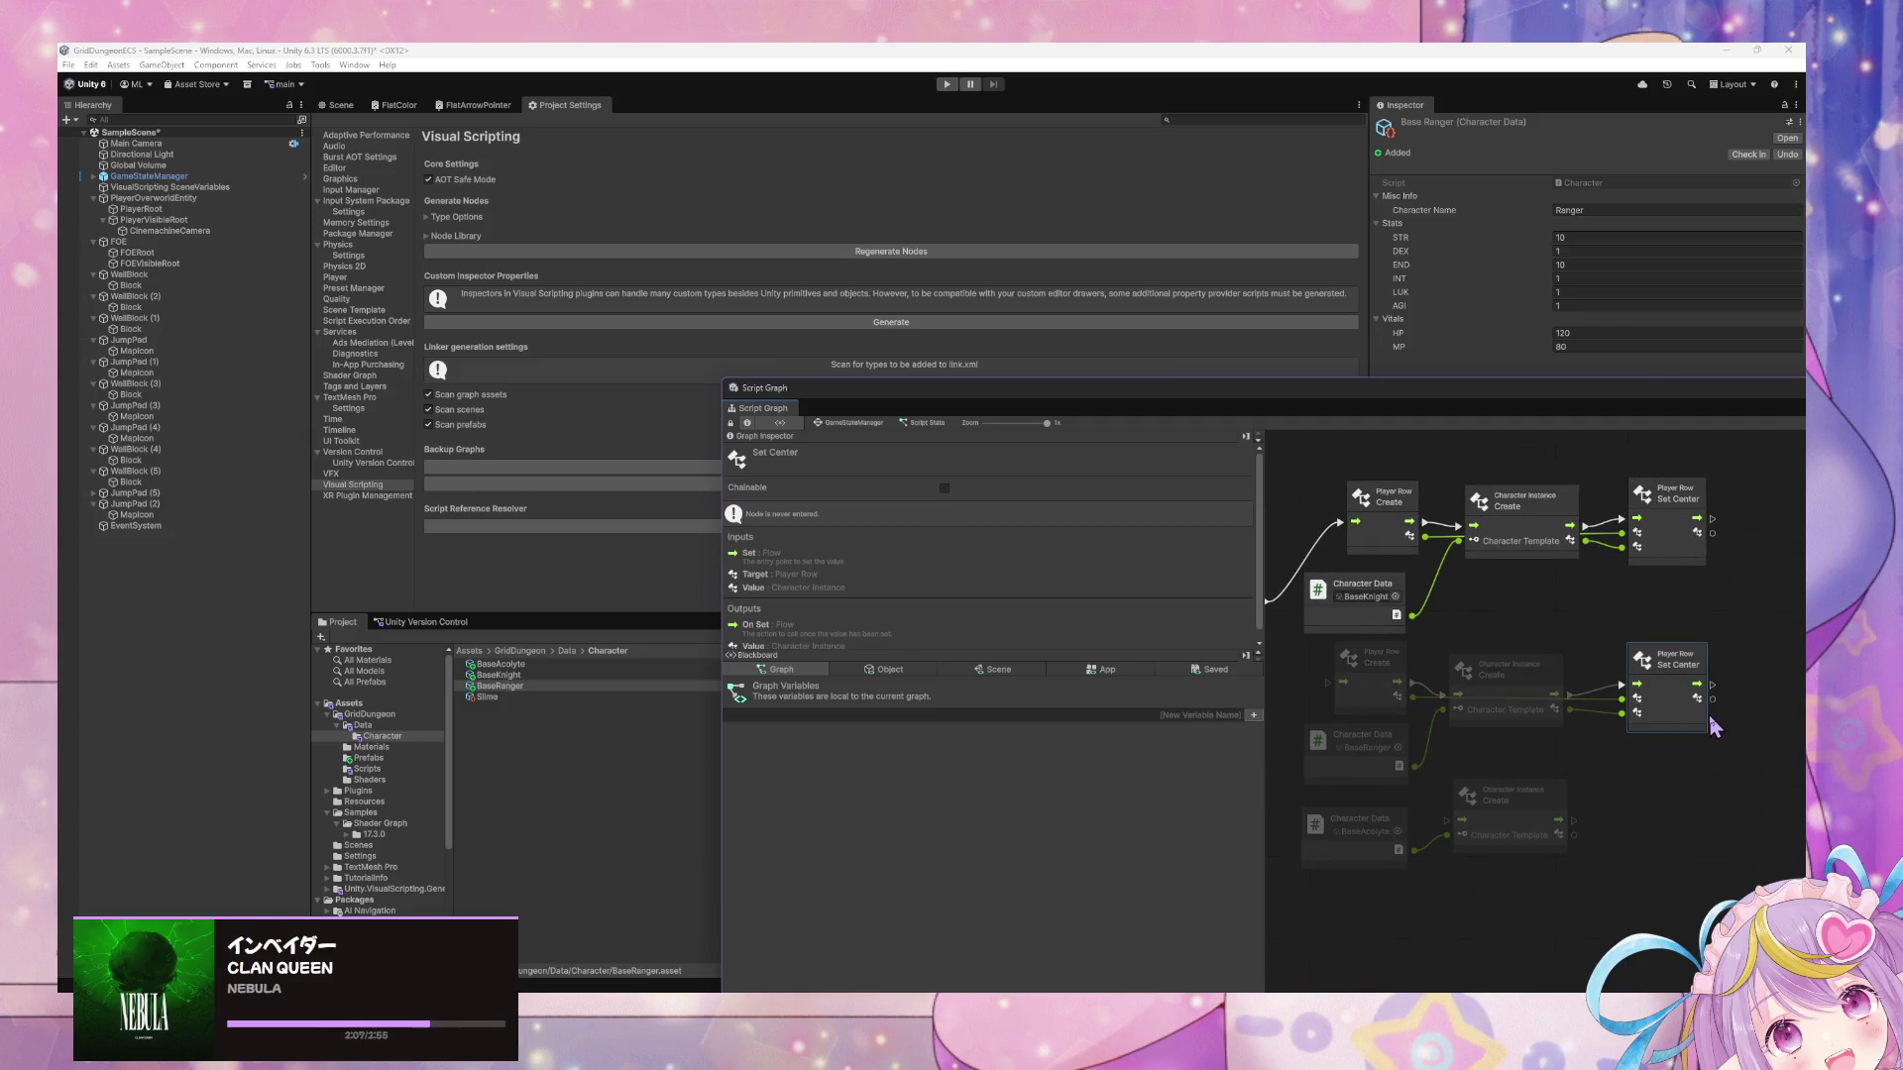
key(ctrl+d)
key(Delete)
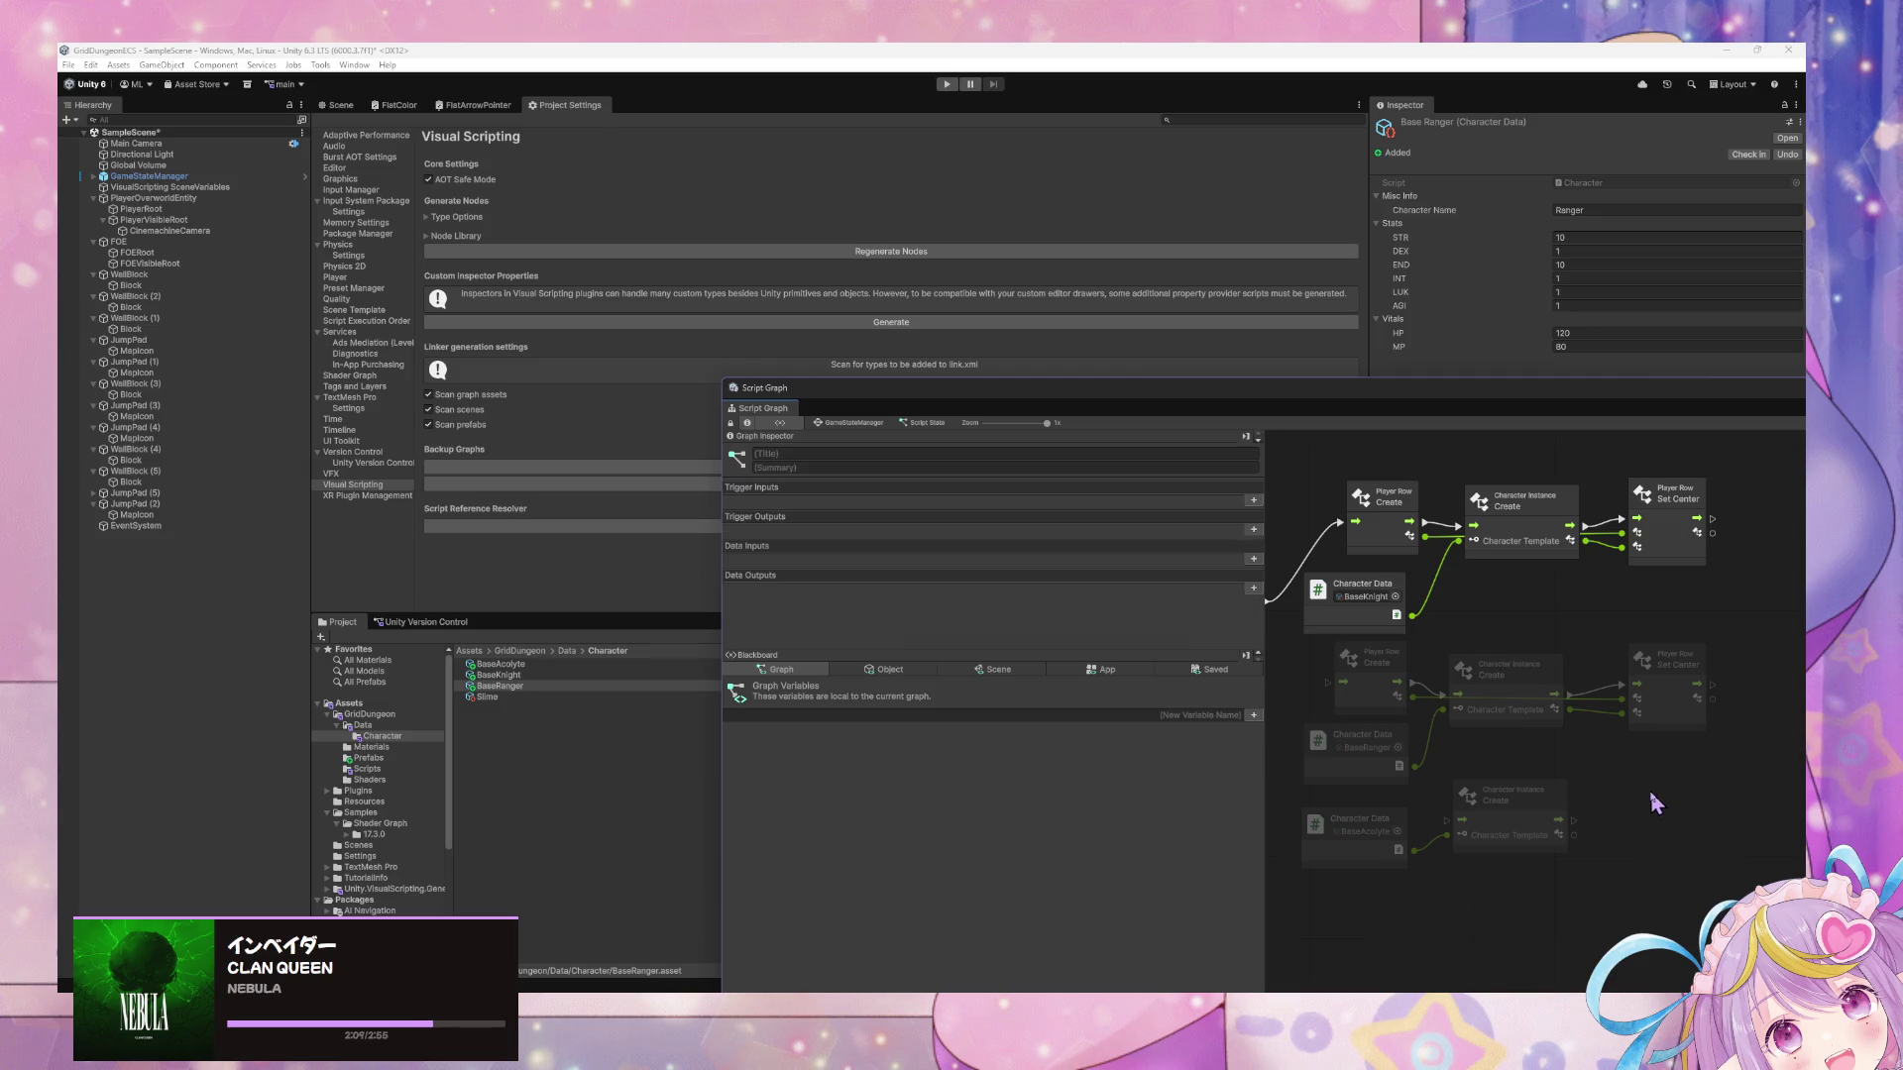
Add a Player Row Set Left node with flow from the Acolyte's Create and the Ranger's Set Center.
right_click(1692, 810)
text(set left)
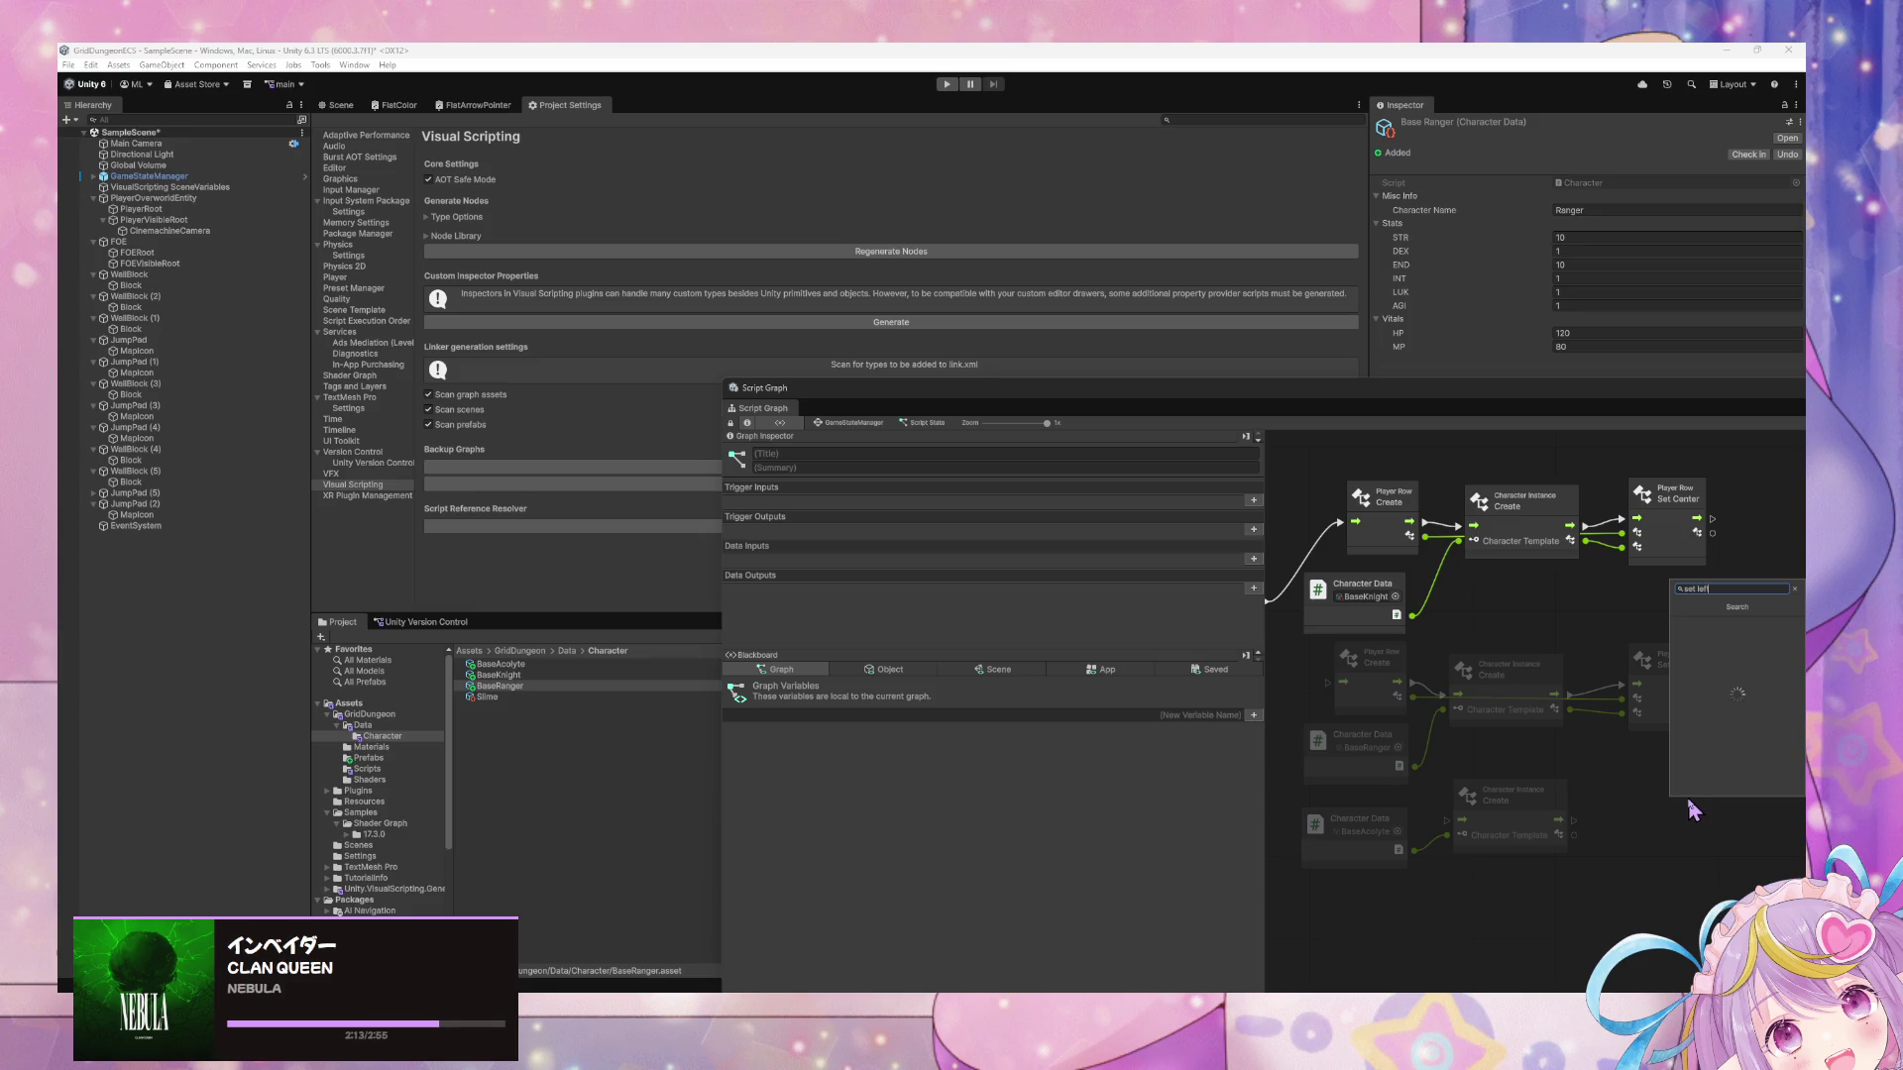
key(Return)
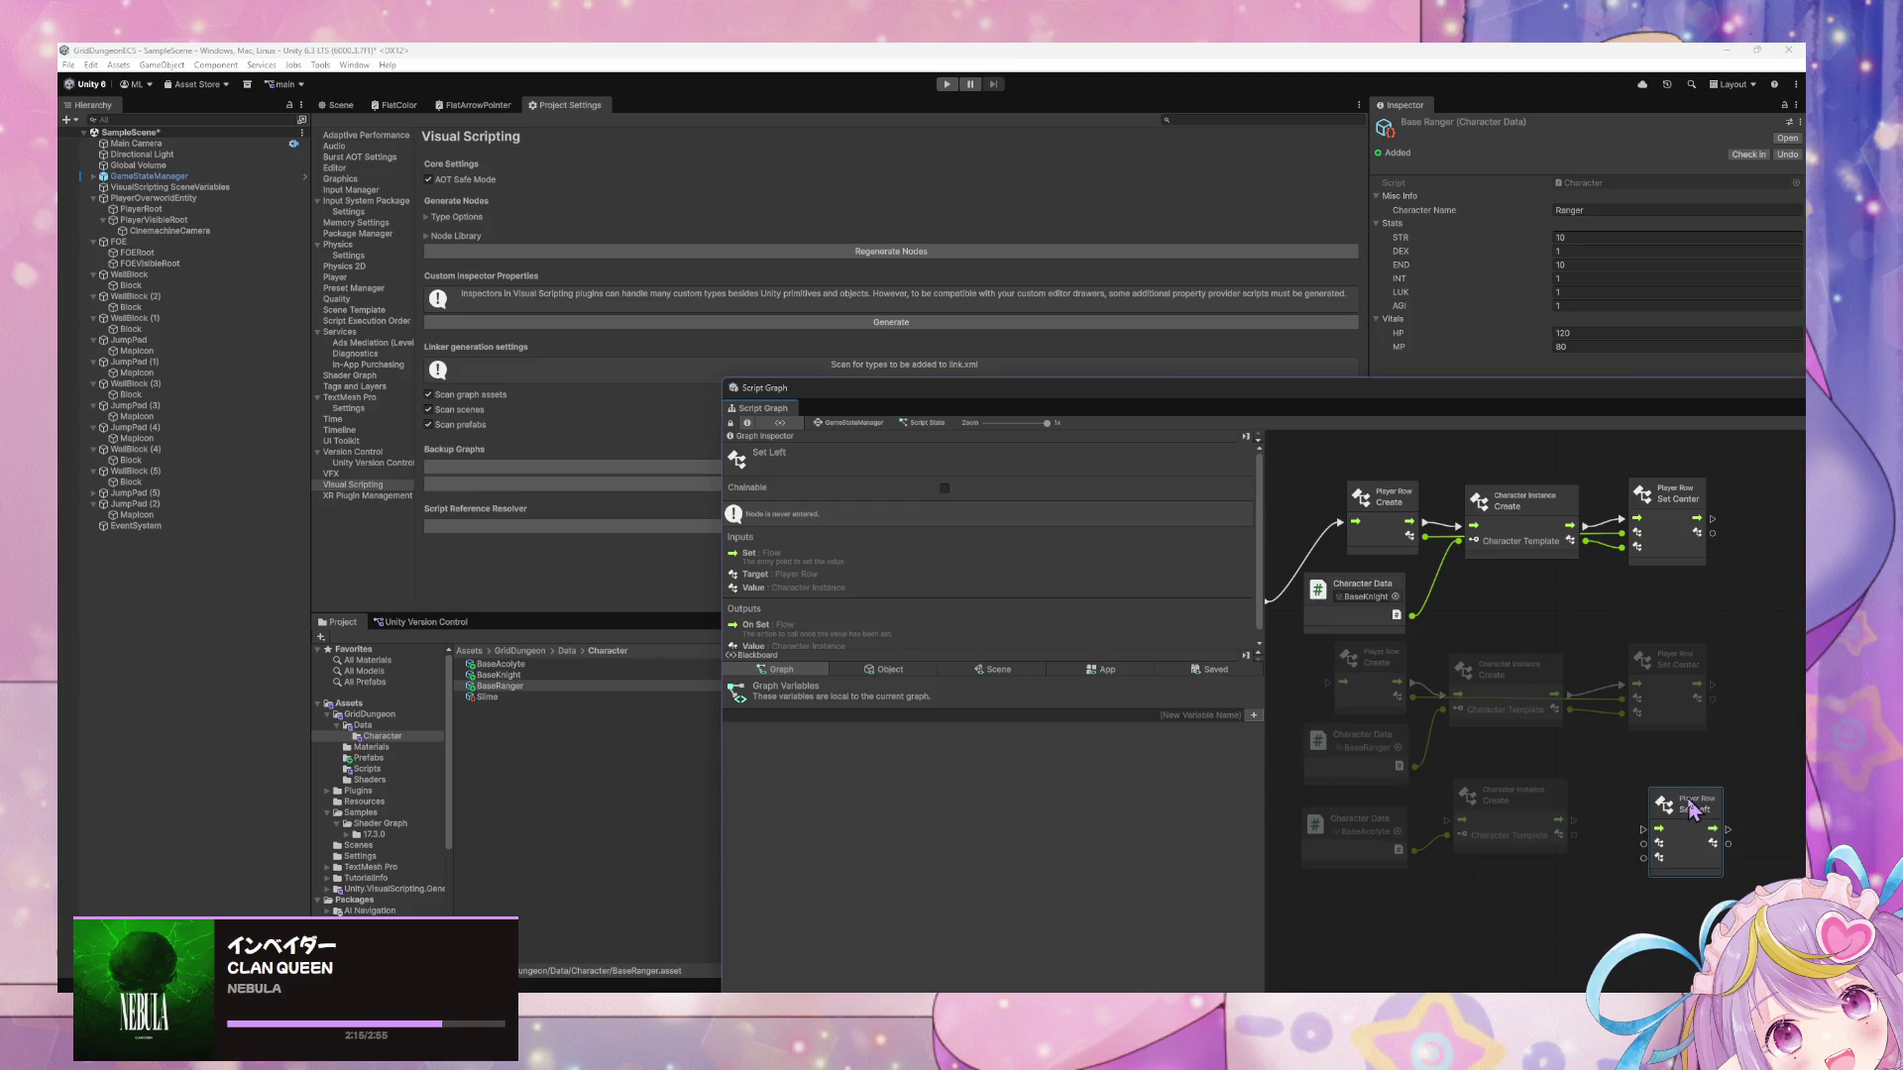
mouse_move(1642, 829)
mouse_down()
mouse_move(1571, 820)
mouse_move(1678, 807)
mouse_up()
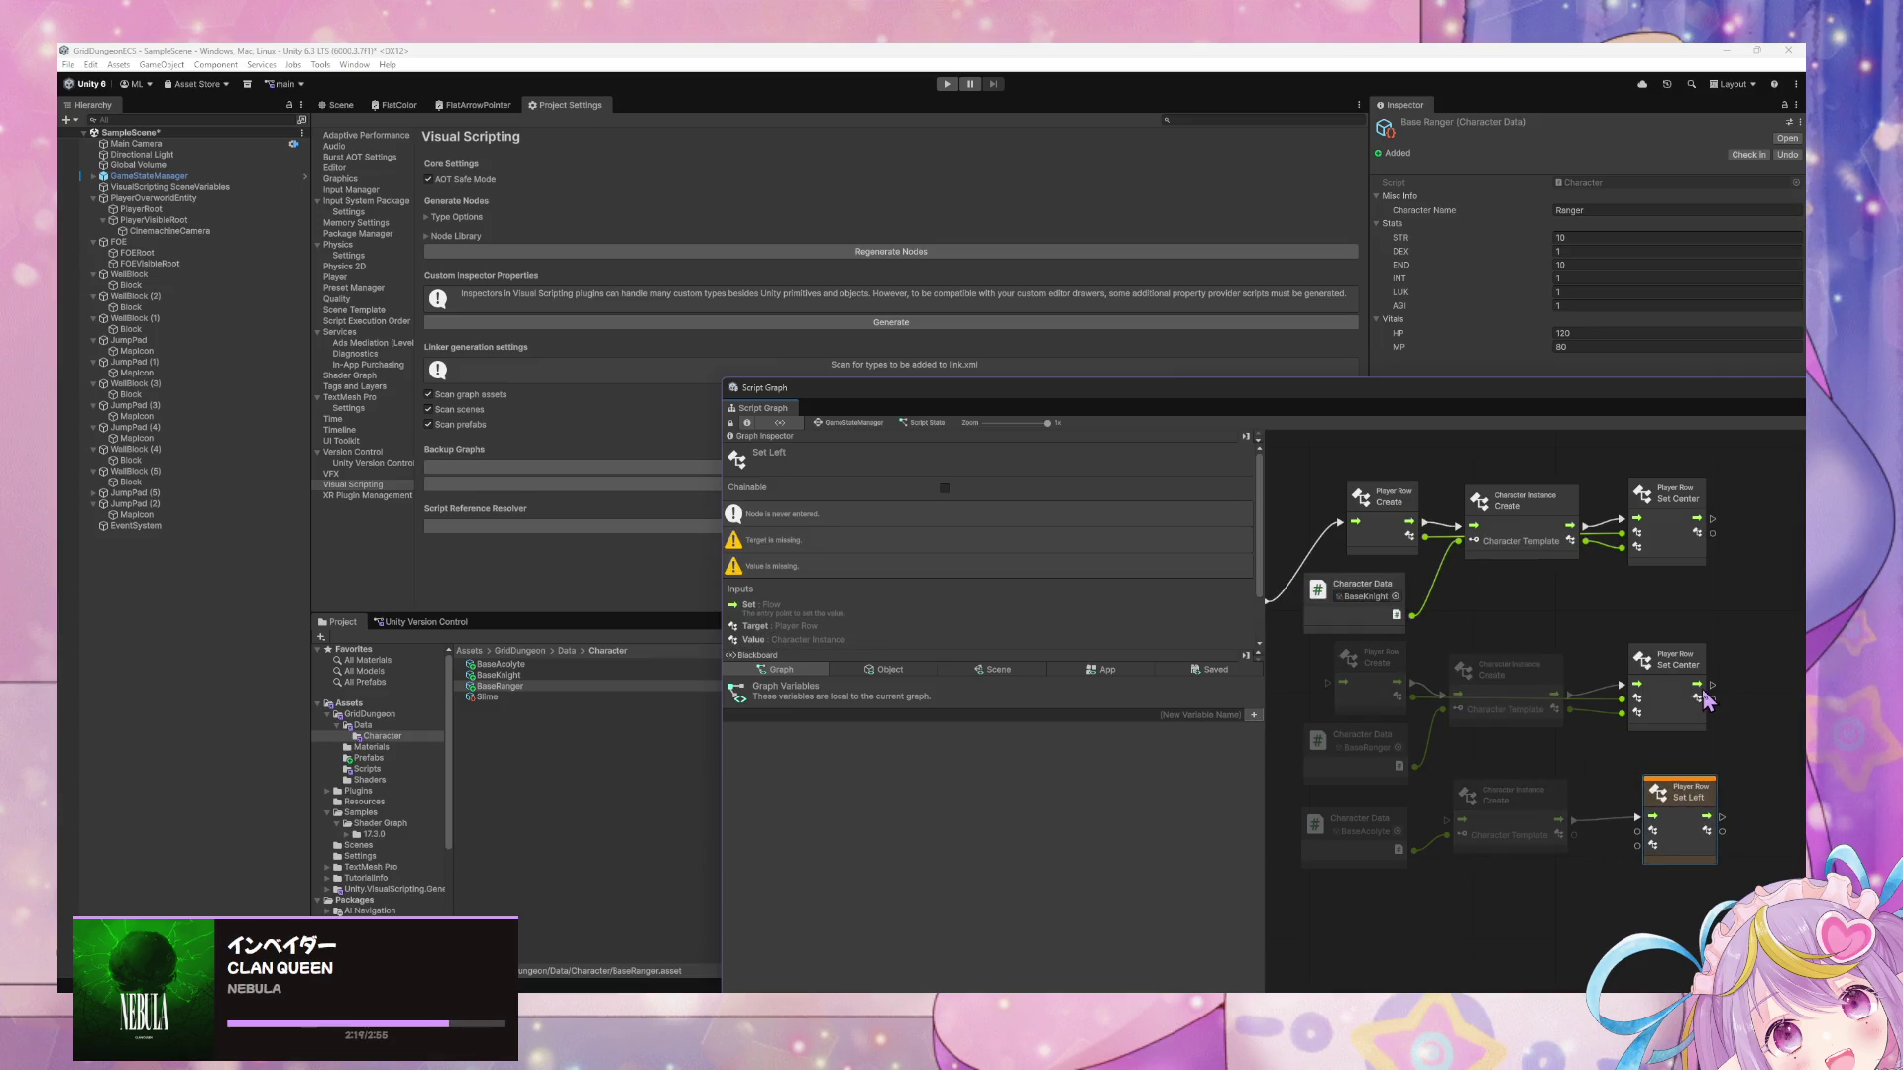
drag(1710, 685, 1444, 822)
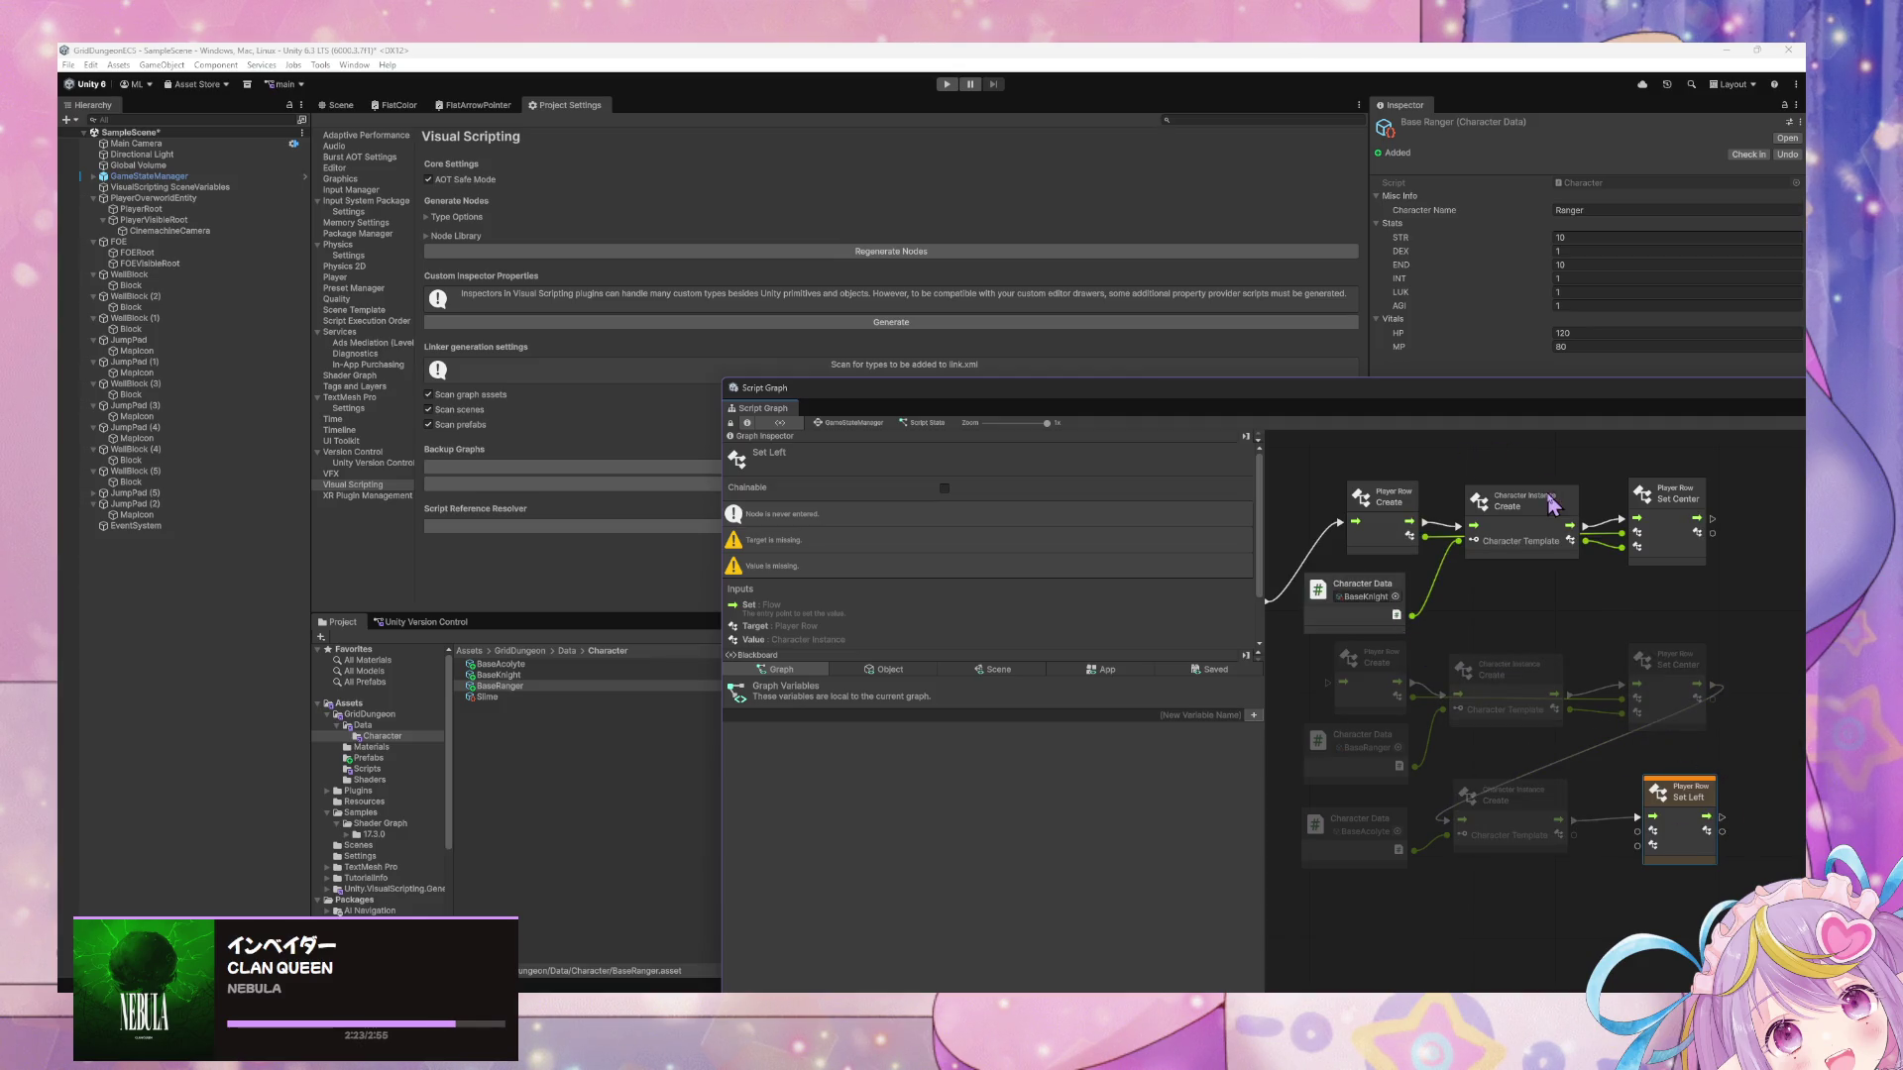
mouse_move(1516, 408)
mouse_down()
mouse_move(1372, 264)
mouse_move(1307, 234)
mouse_up()
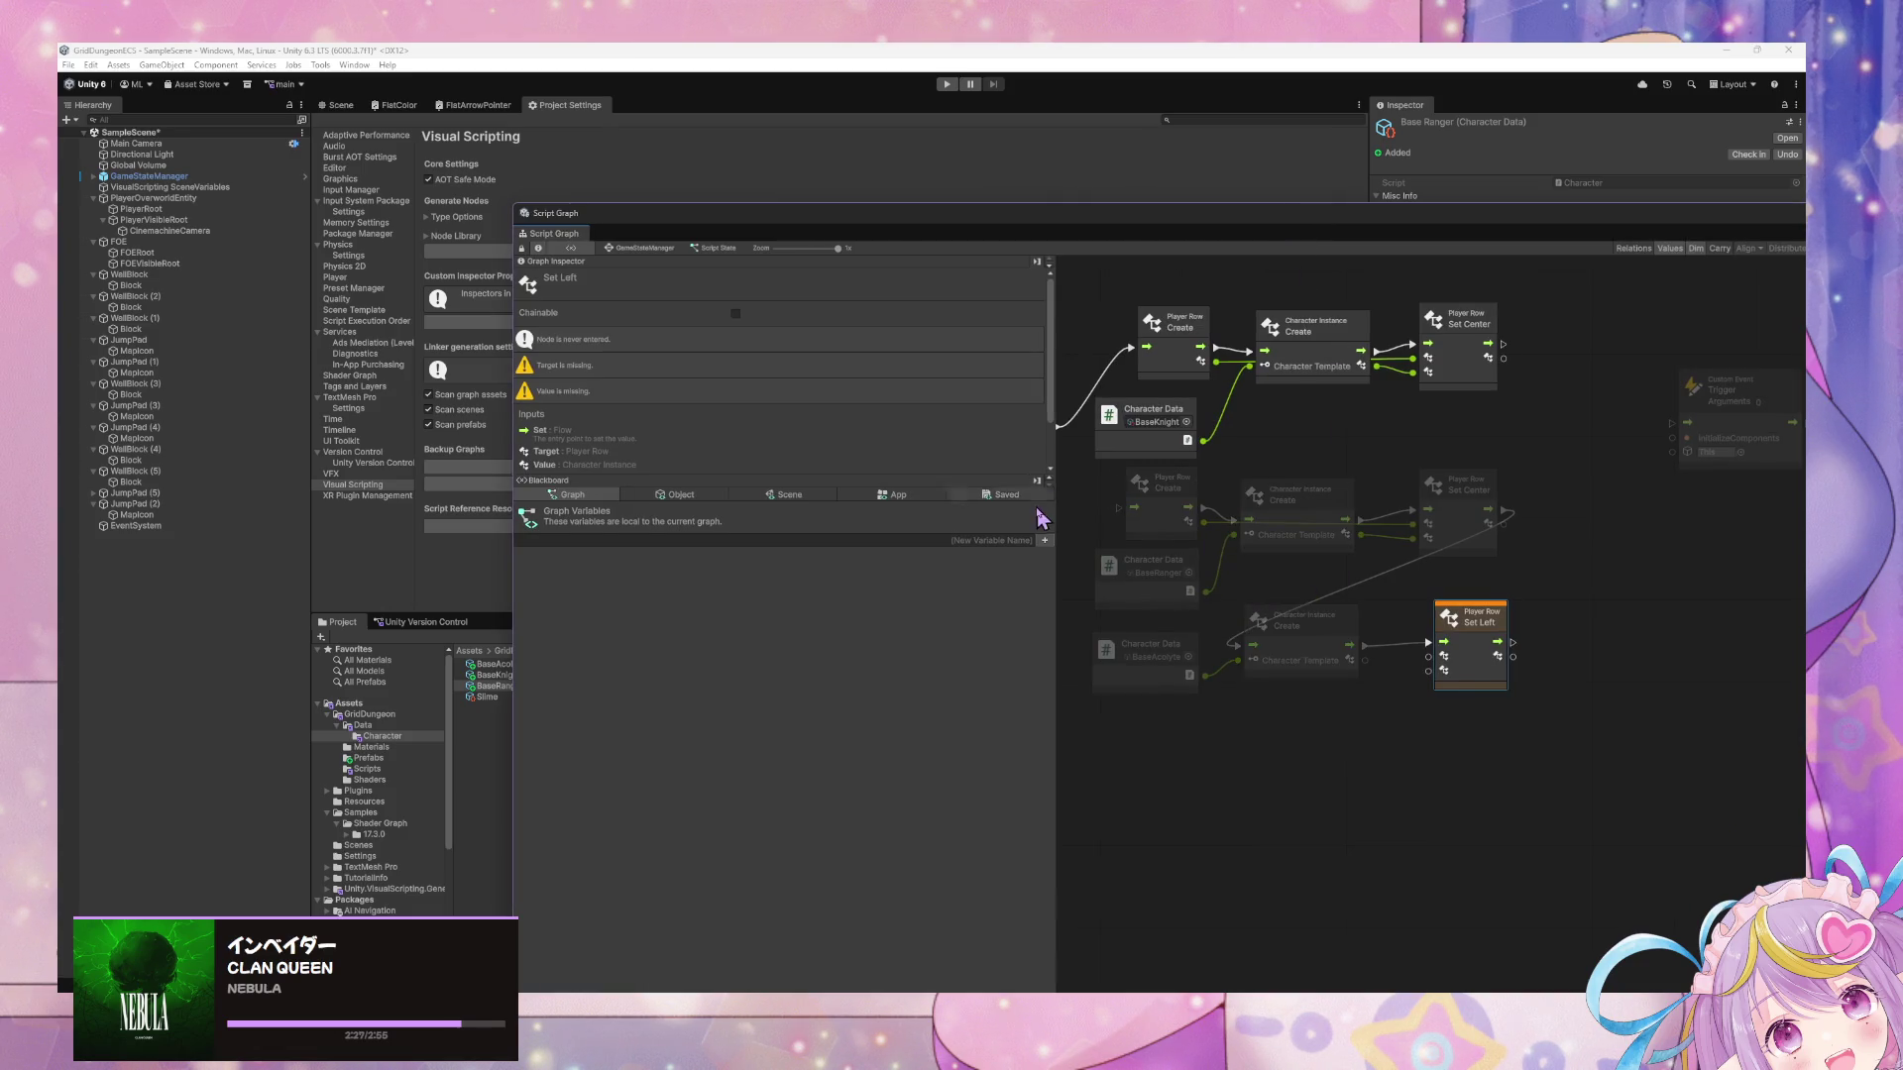
click(490, 686)
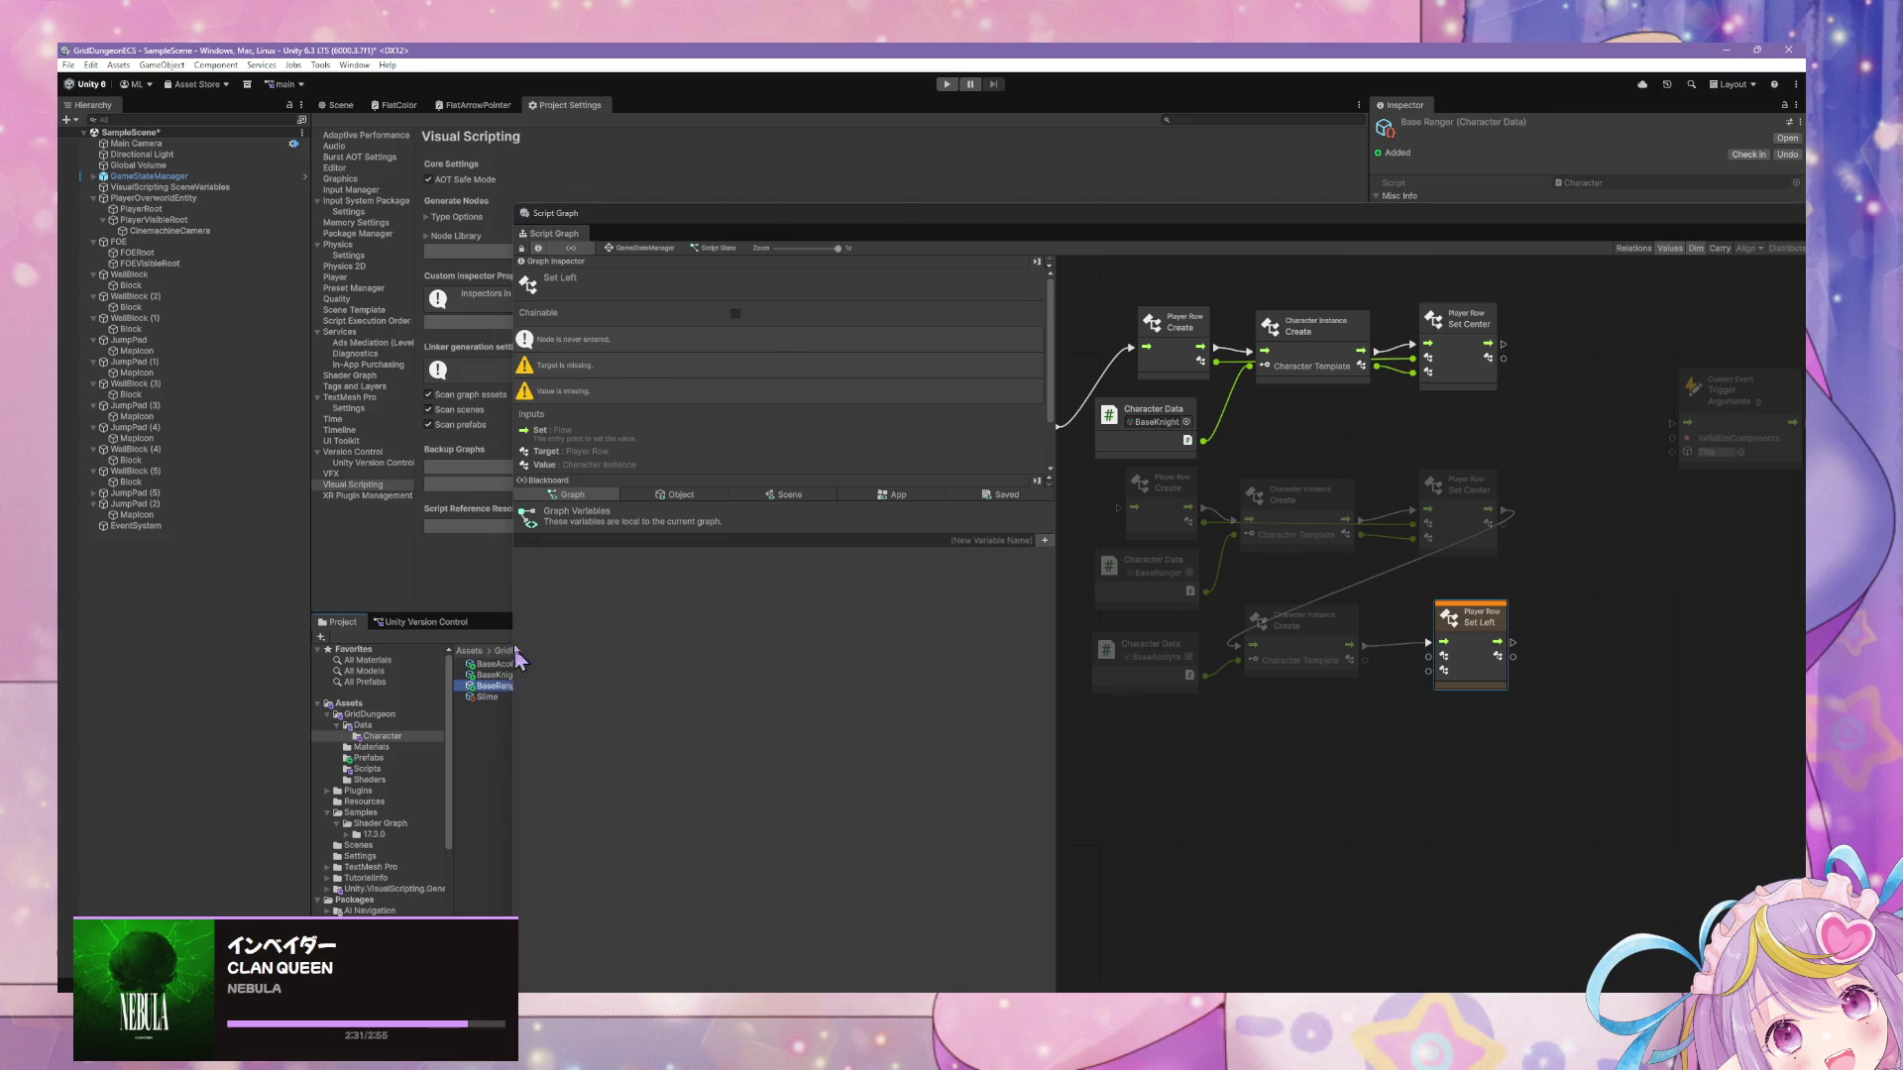
Duplicate BaseRanger as BaseMage, with Character Name Mage and INT 10.
key(ctrl+d)
drag(1116, 426, 1184, 501)
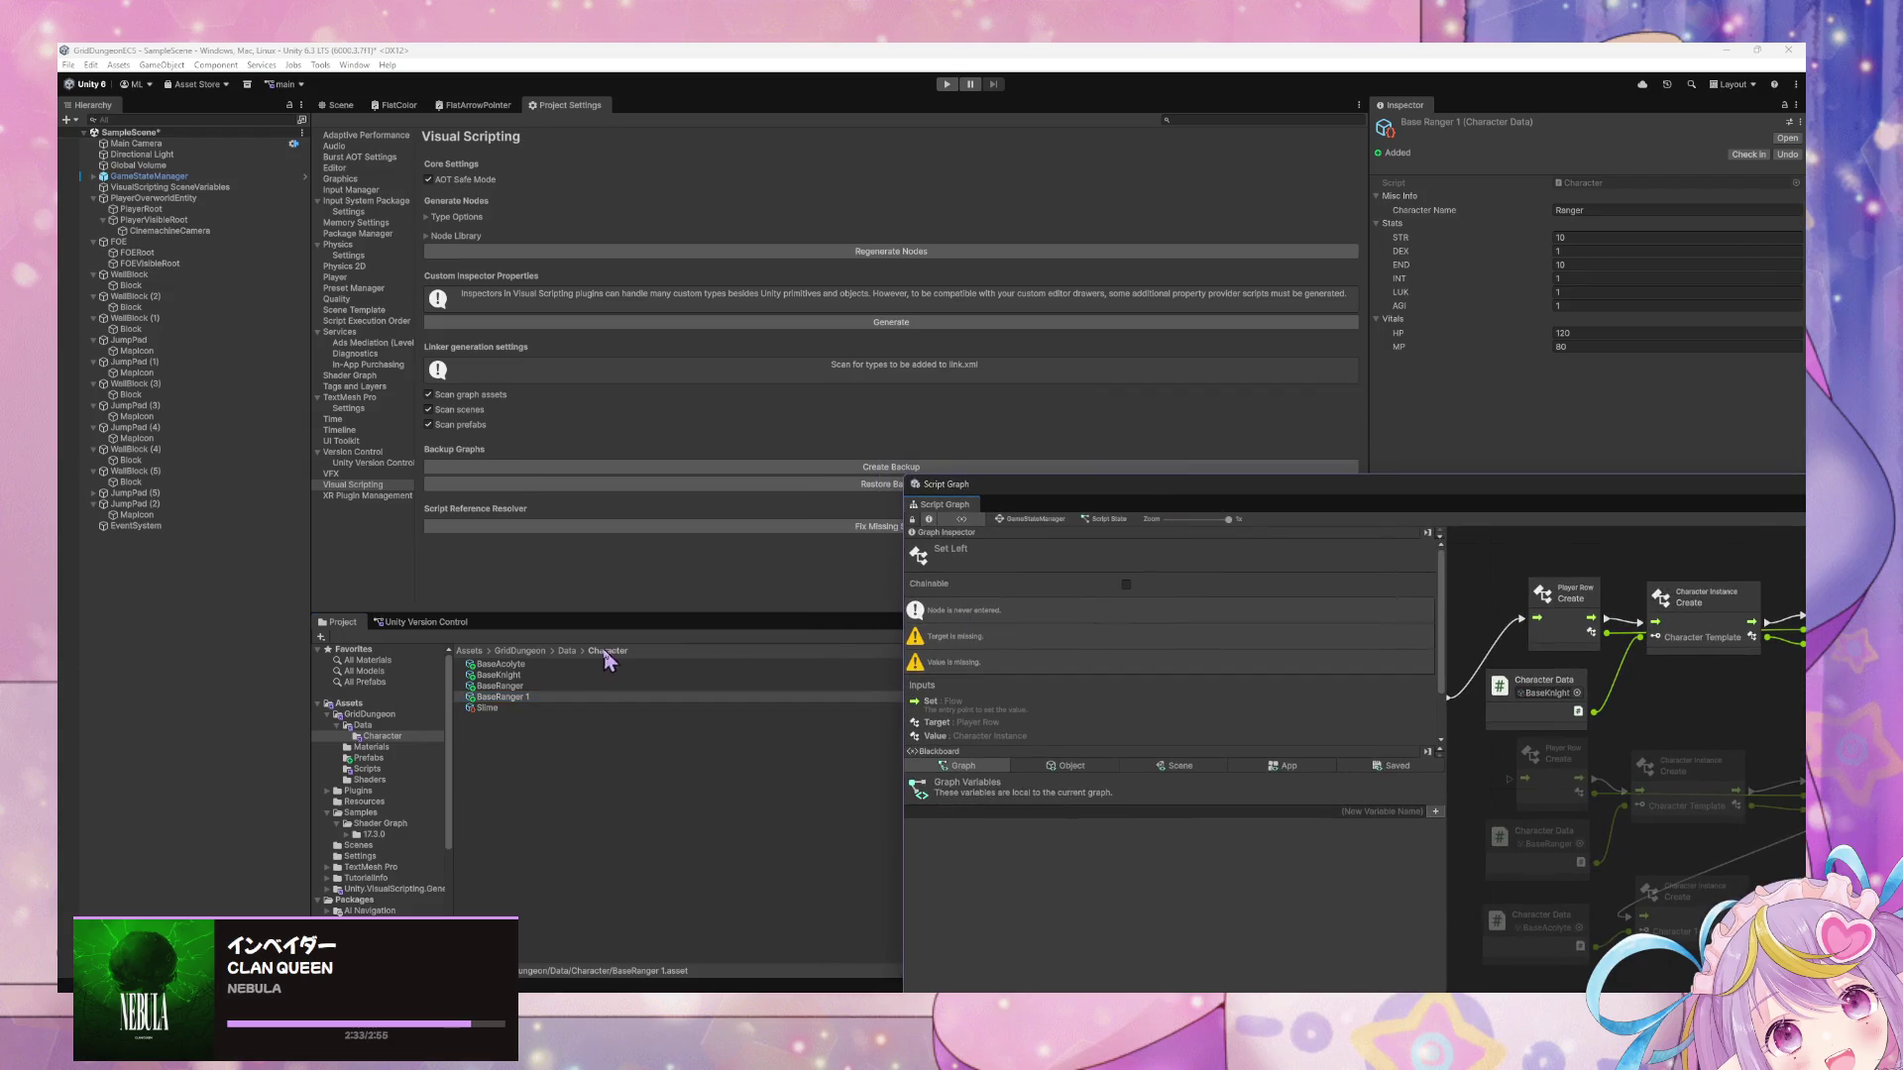
click(527, 697)
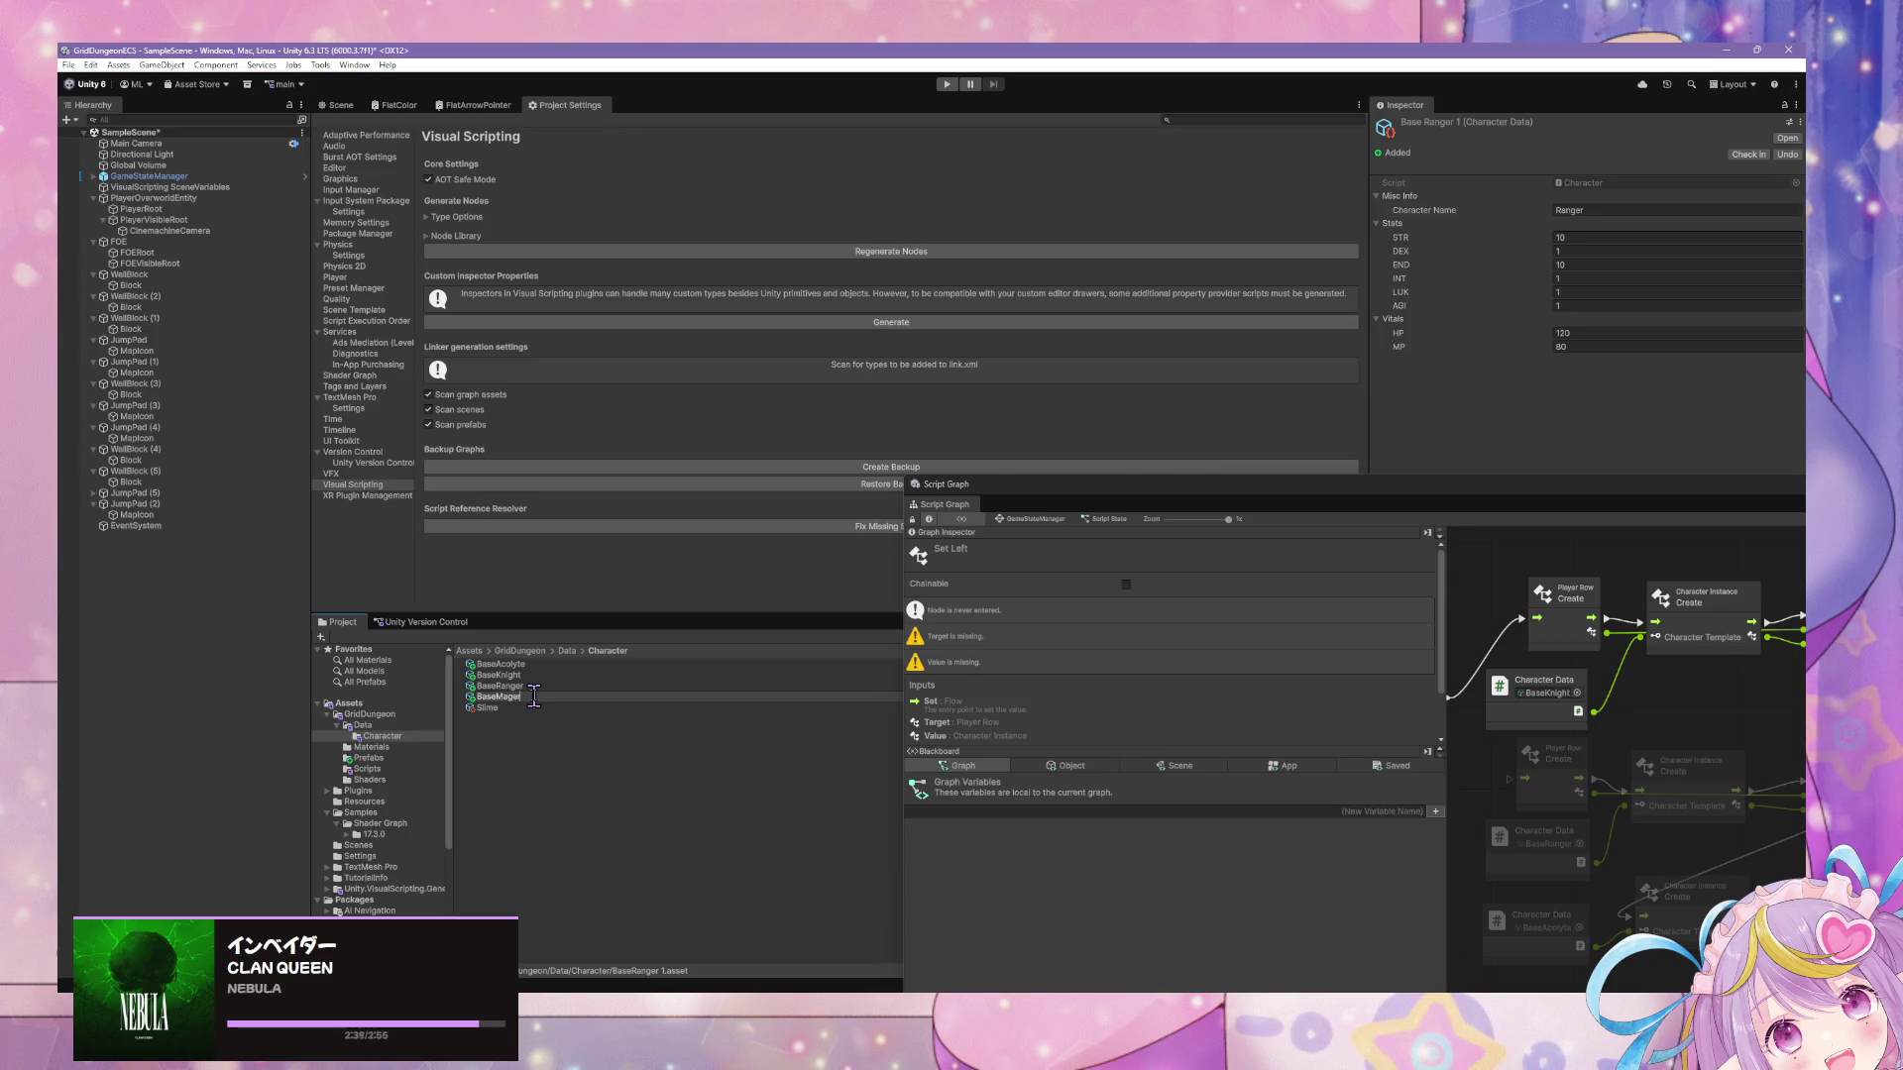
key(Return)
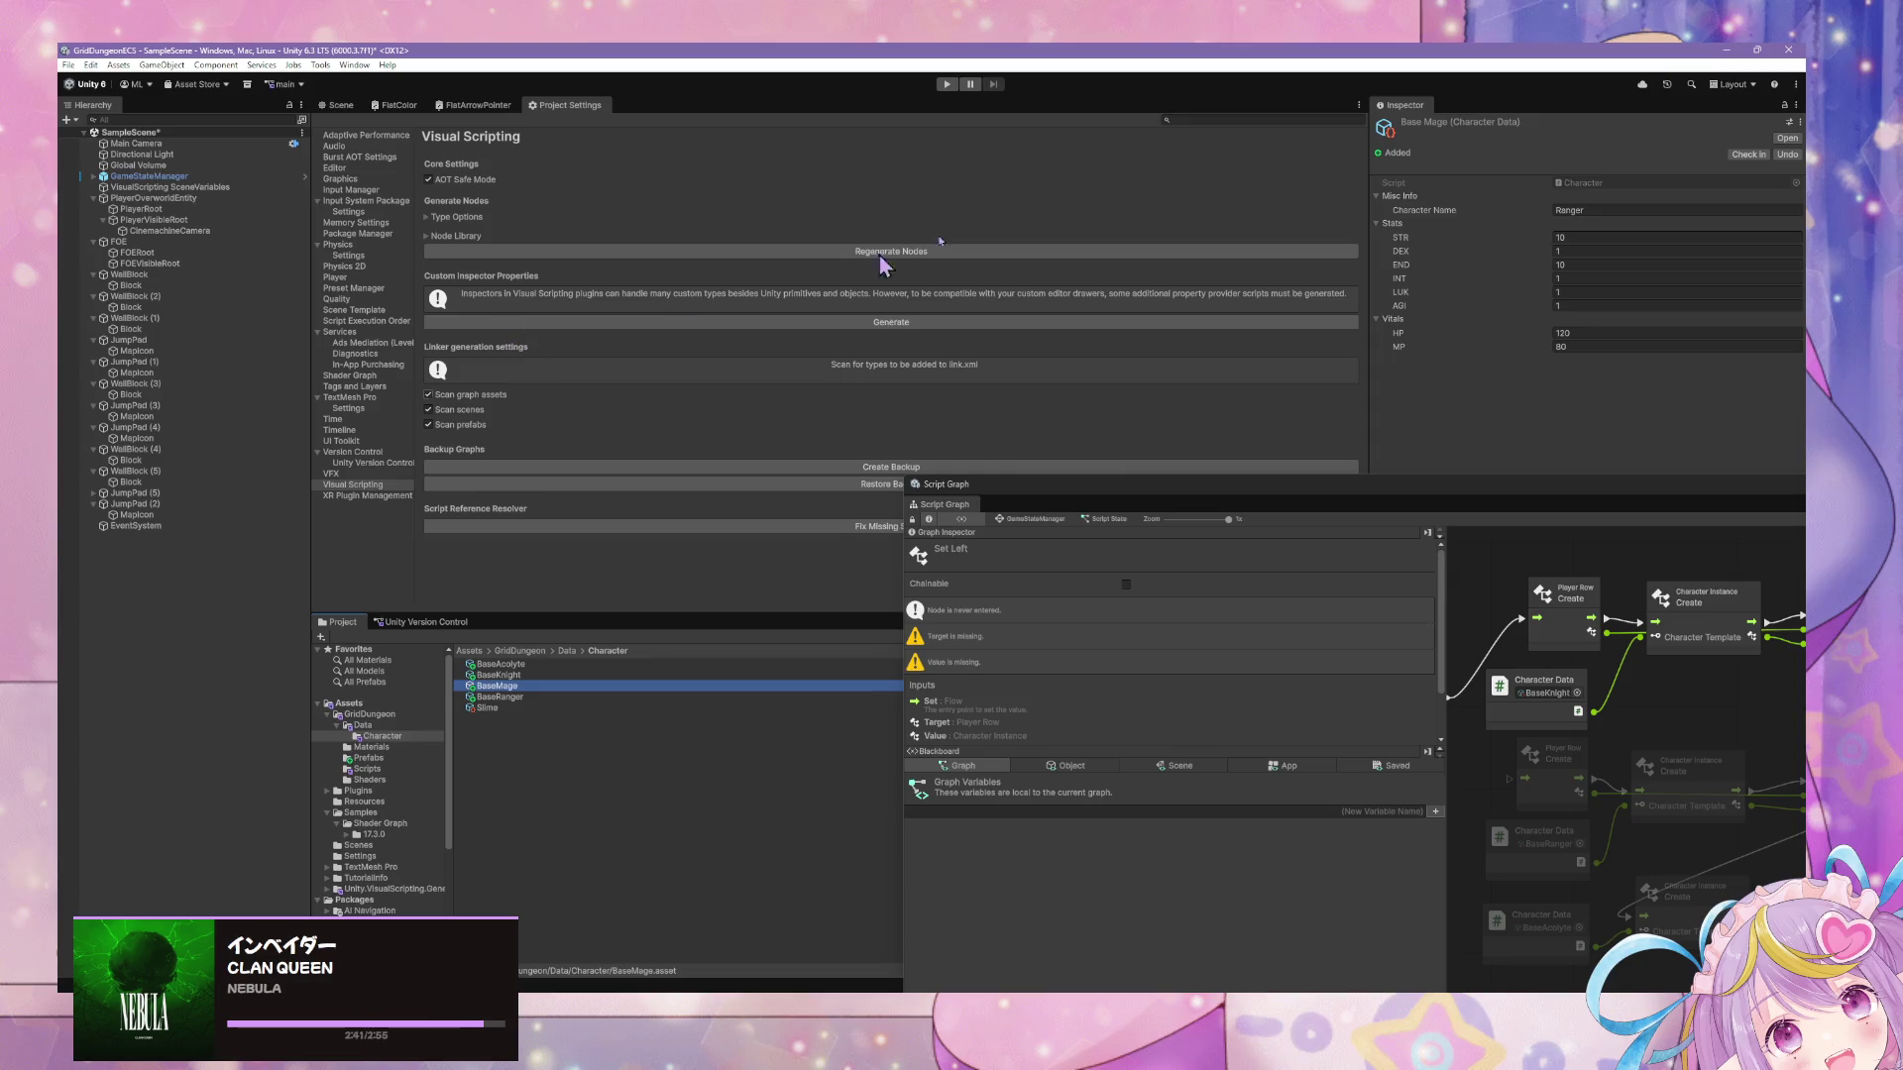
click(1587, 210)
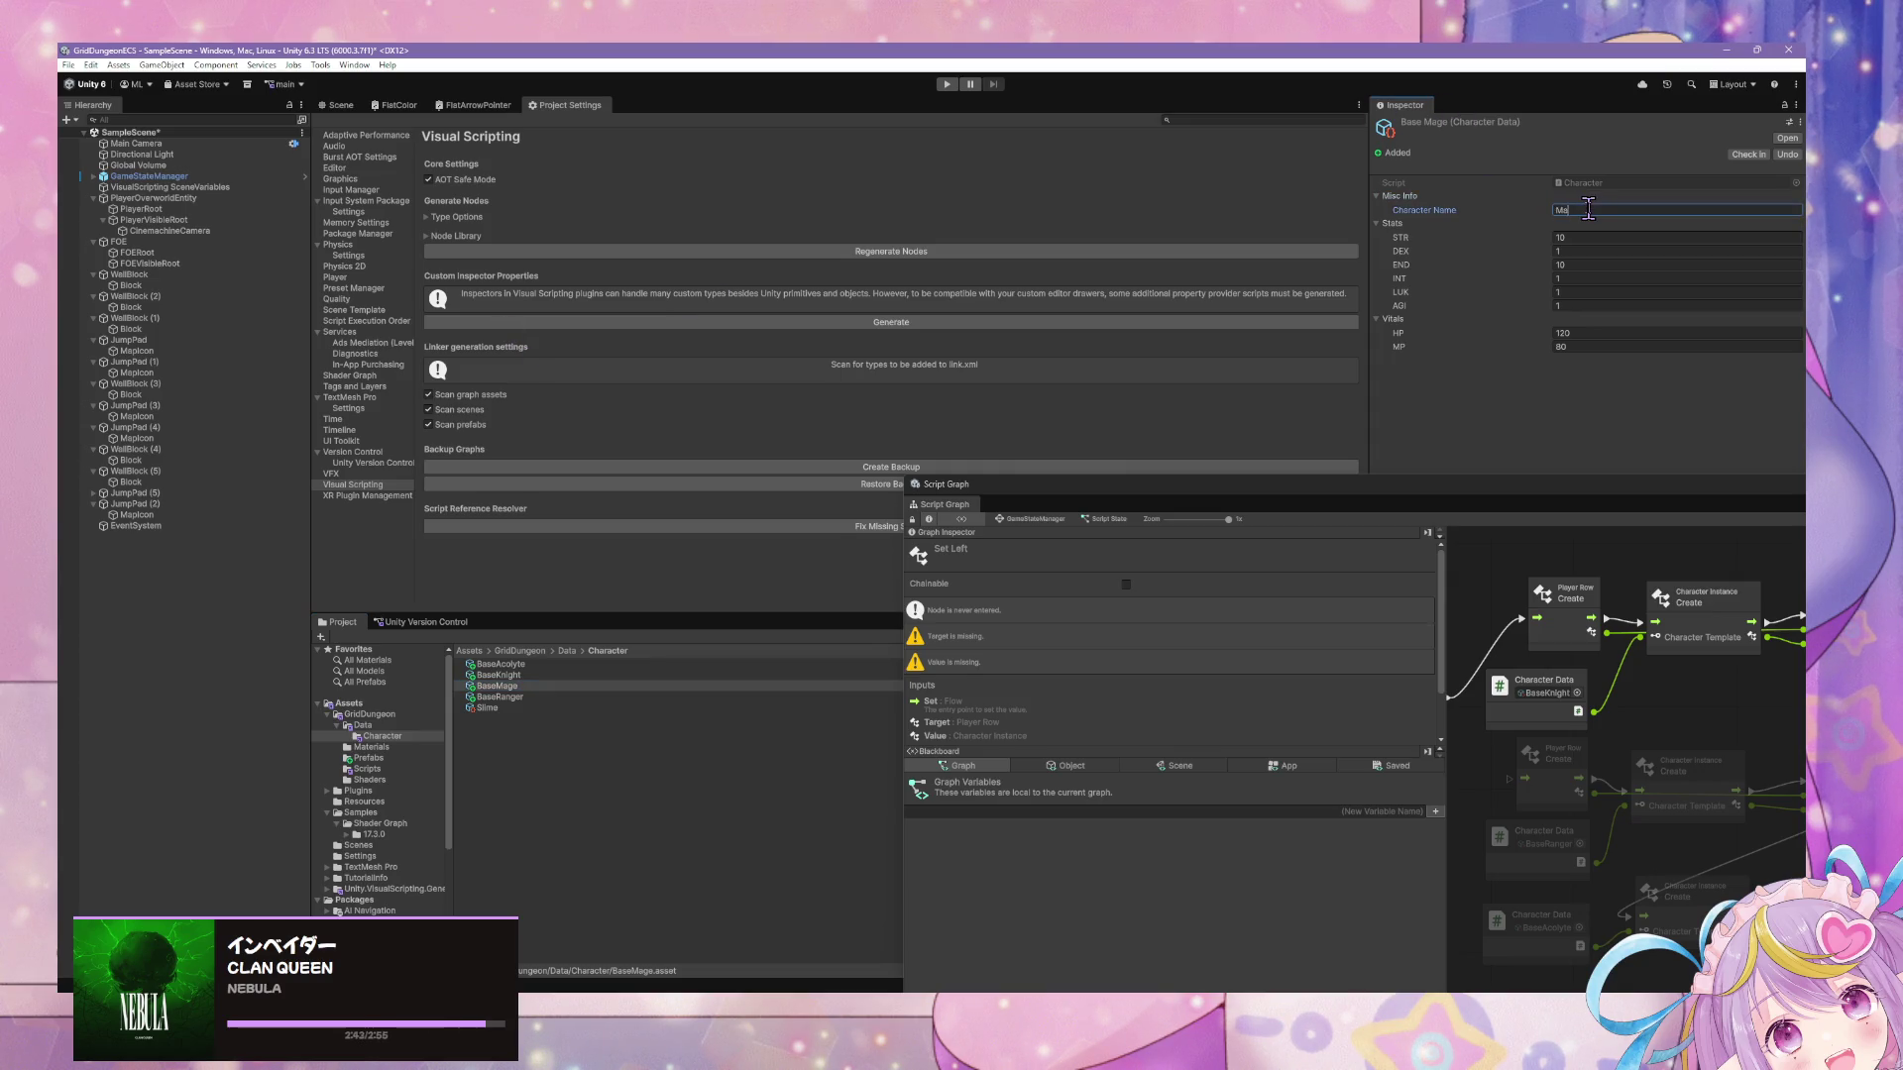
click(1575, 278)
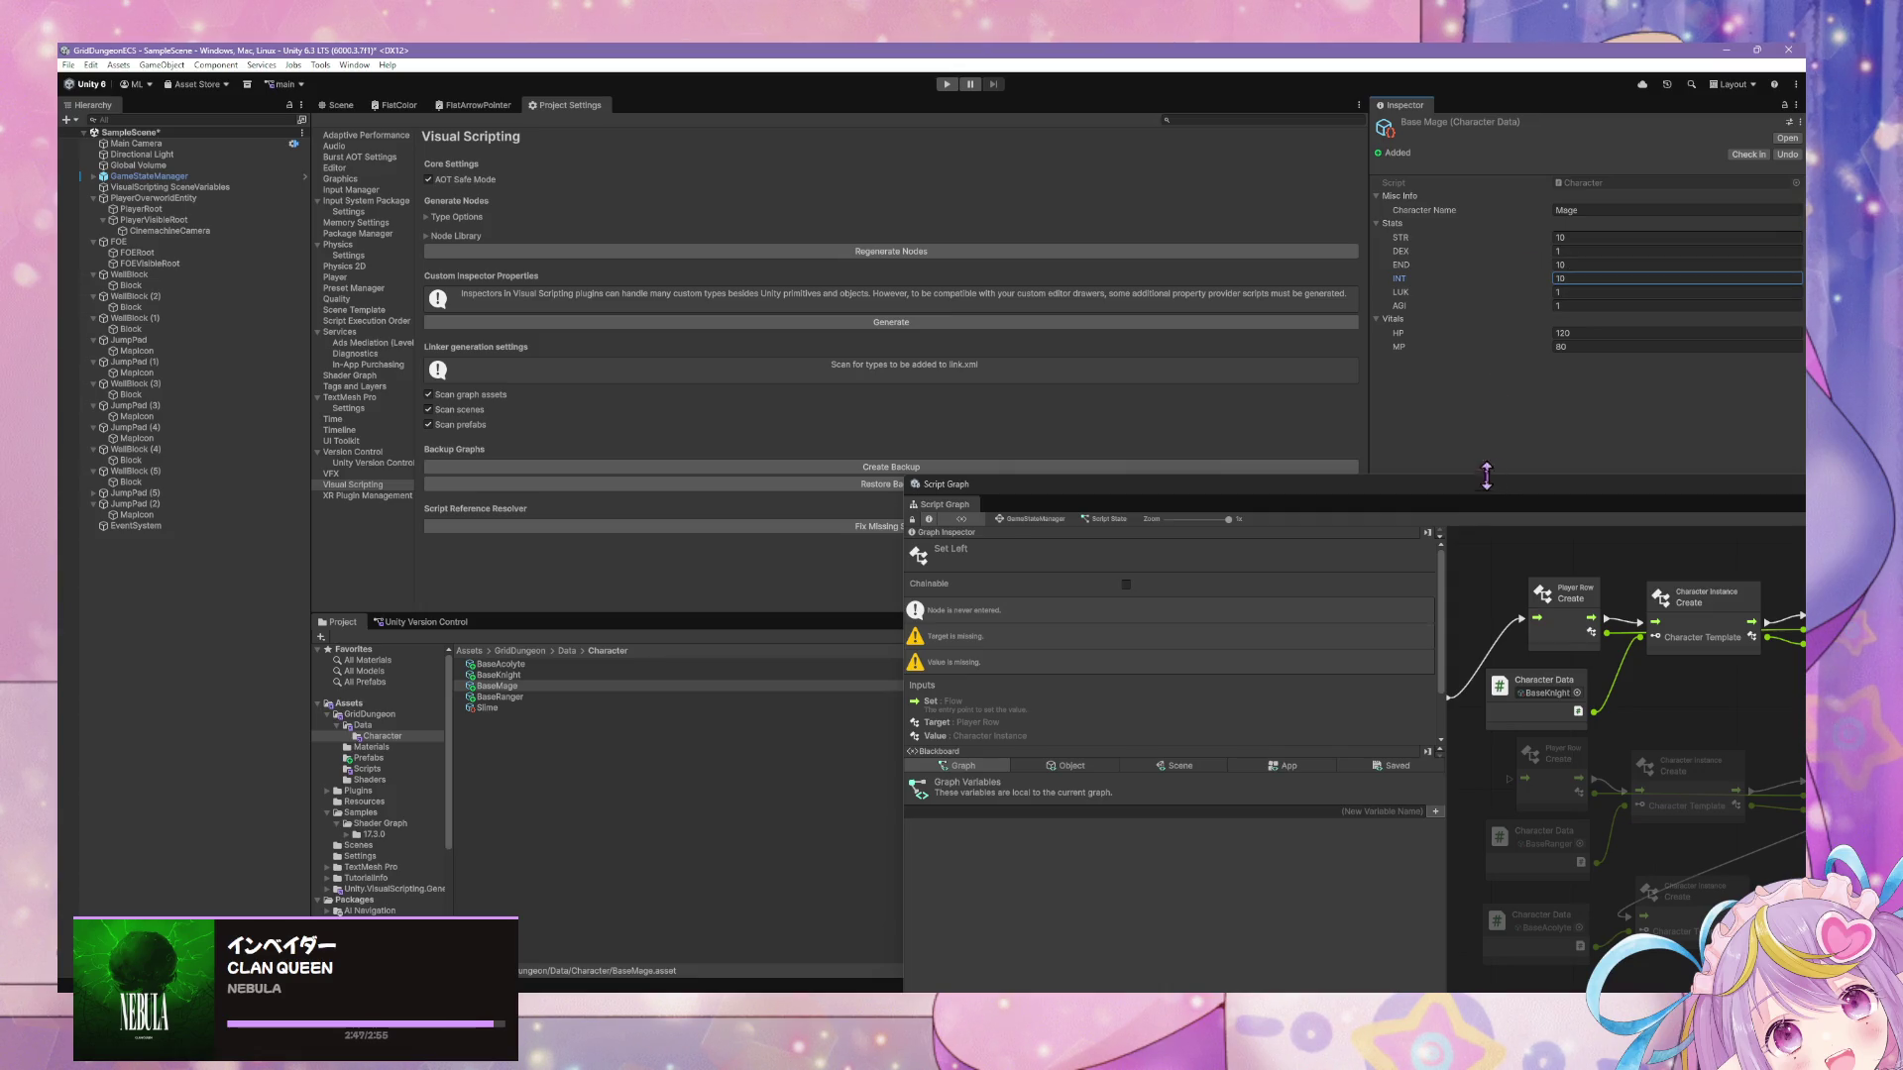
mouse_move(1486, 476)
mouse_down()
mouse_move(977, 353)
mouse_move(1127, 265)
mouse_up()
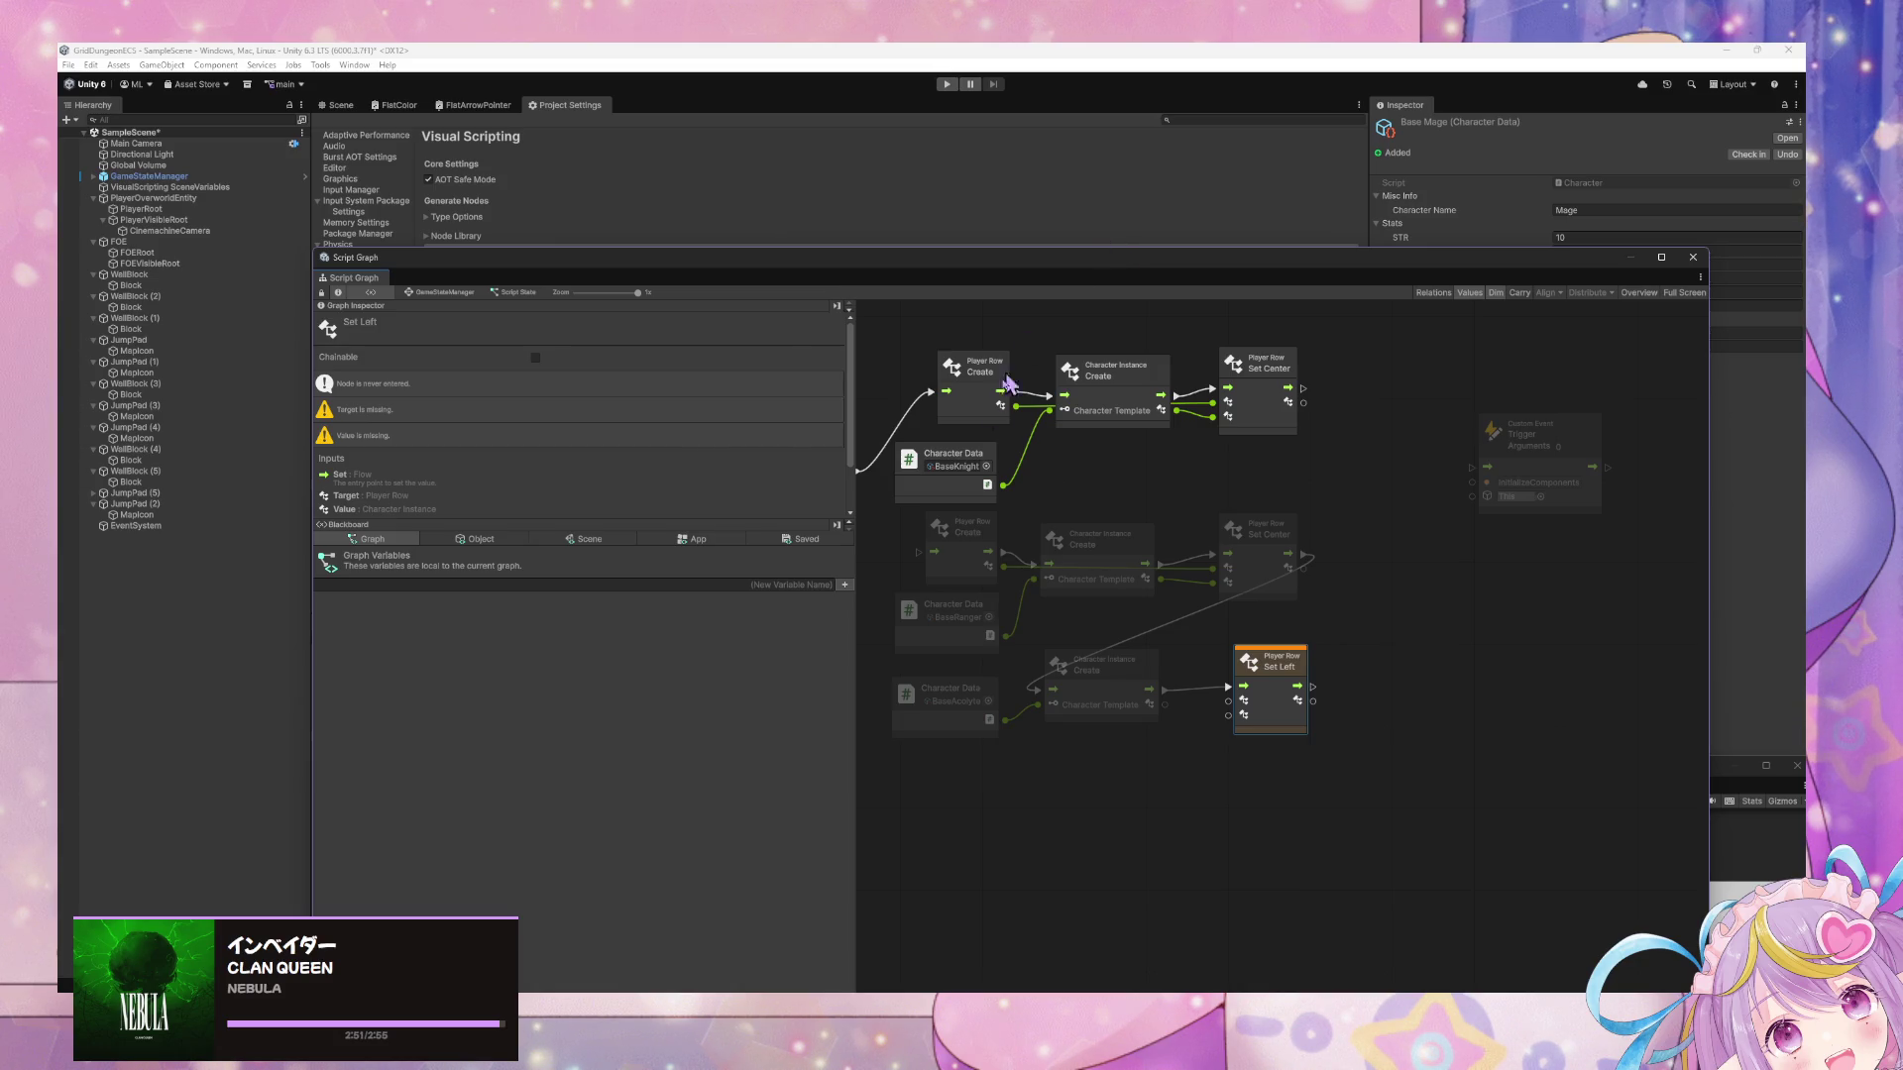
Wire the Acolyte instance into Set Left's Value and the second Player Row into its Target.
drag(1281, 661, 1288, 667)
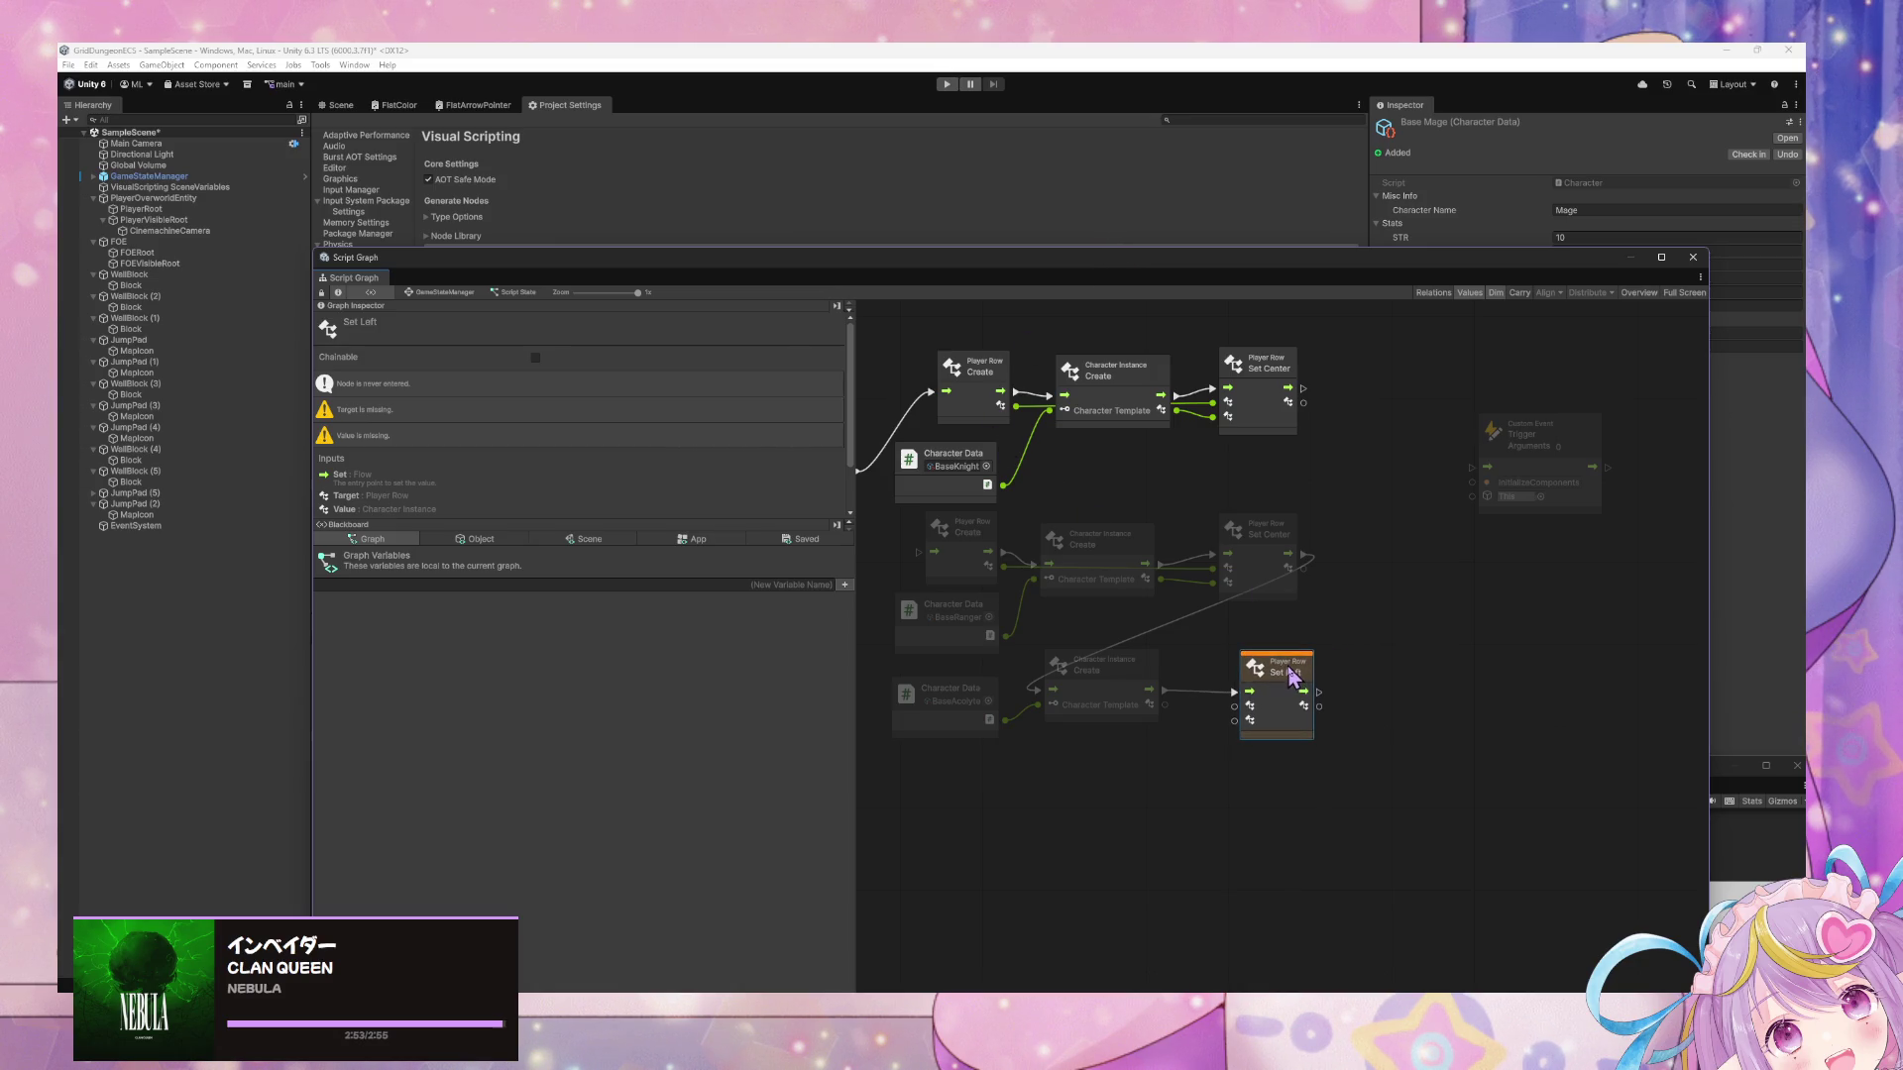
drag(1166, 705, 1236, 722)
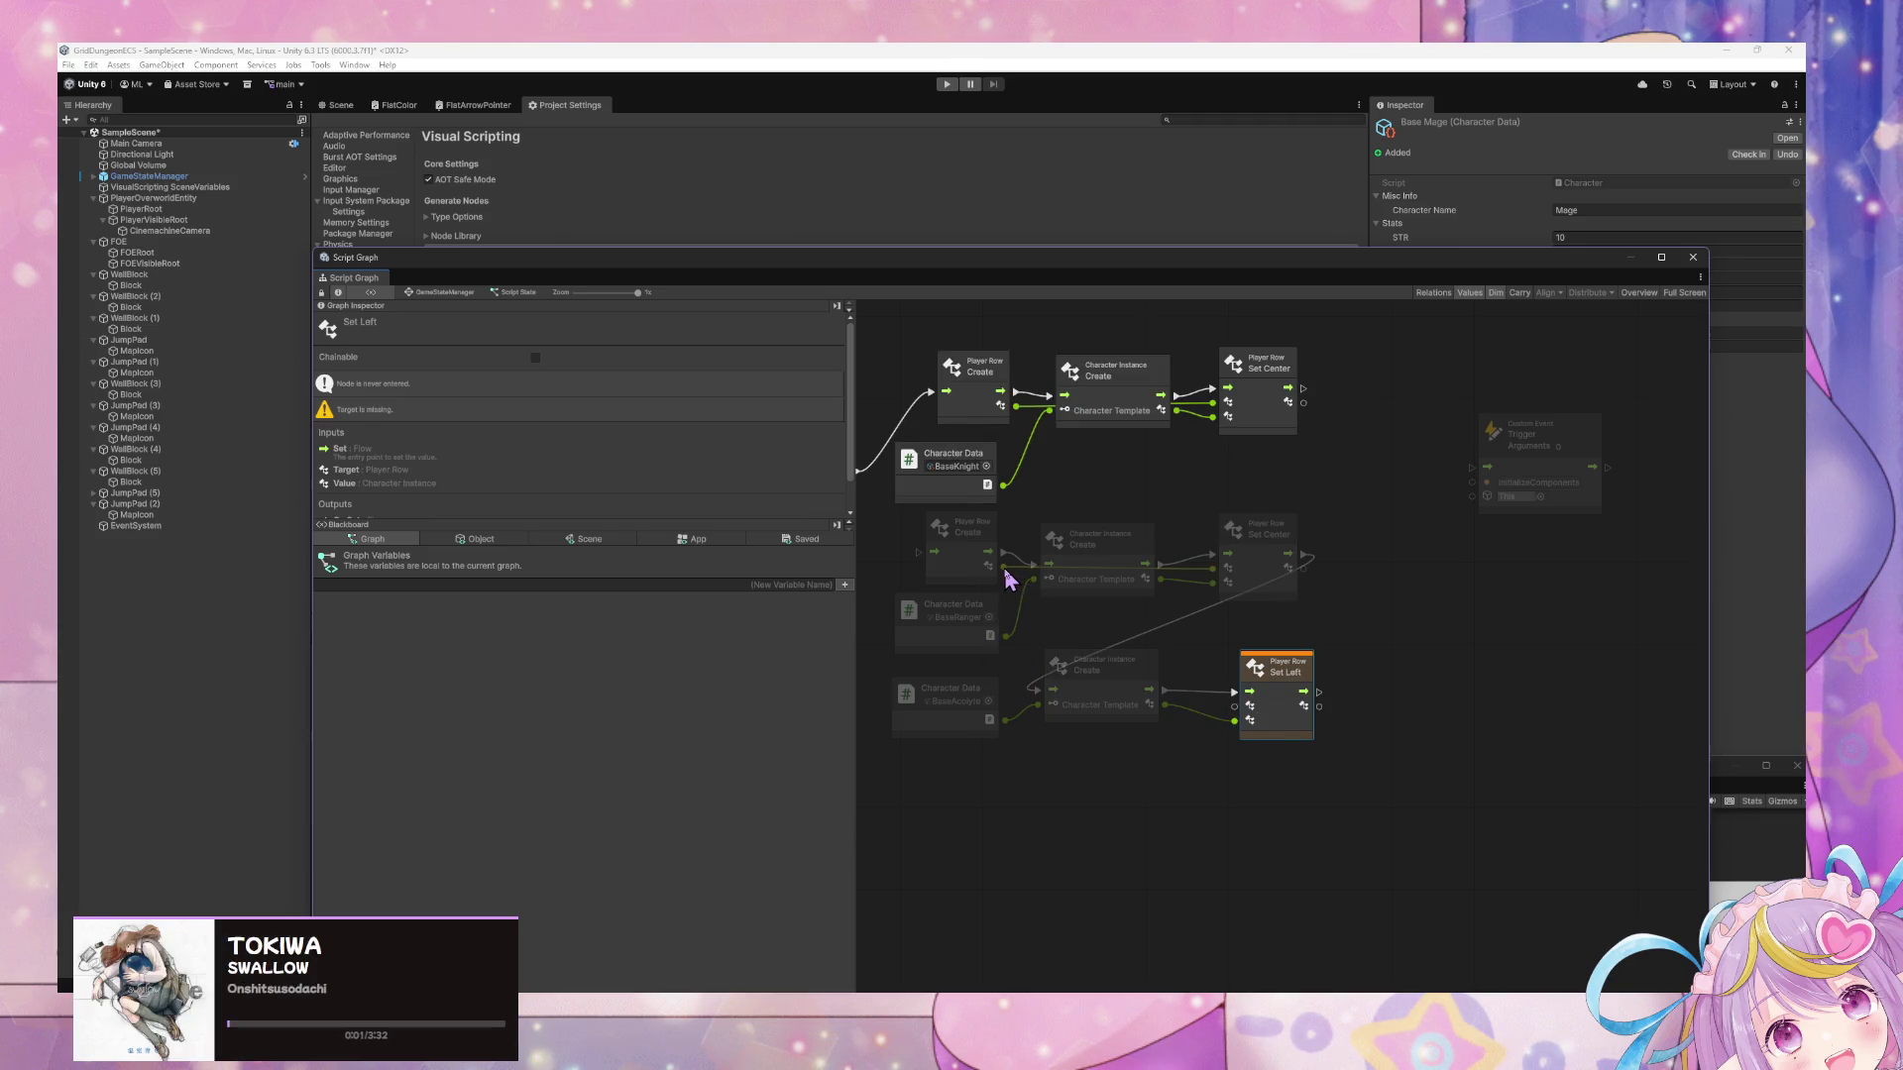
mouse_move(1006, 575)
mouse_down()
mouse_move(1100, 667)
mouse_move(1234, 707)
mouse_up()
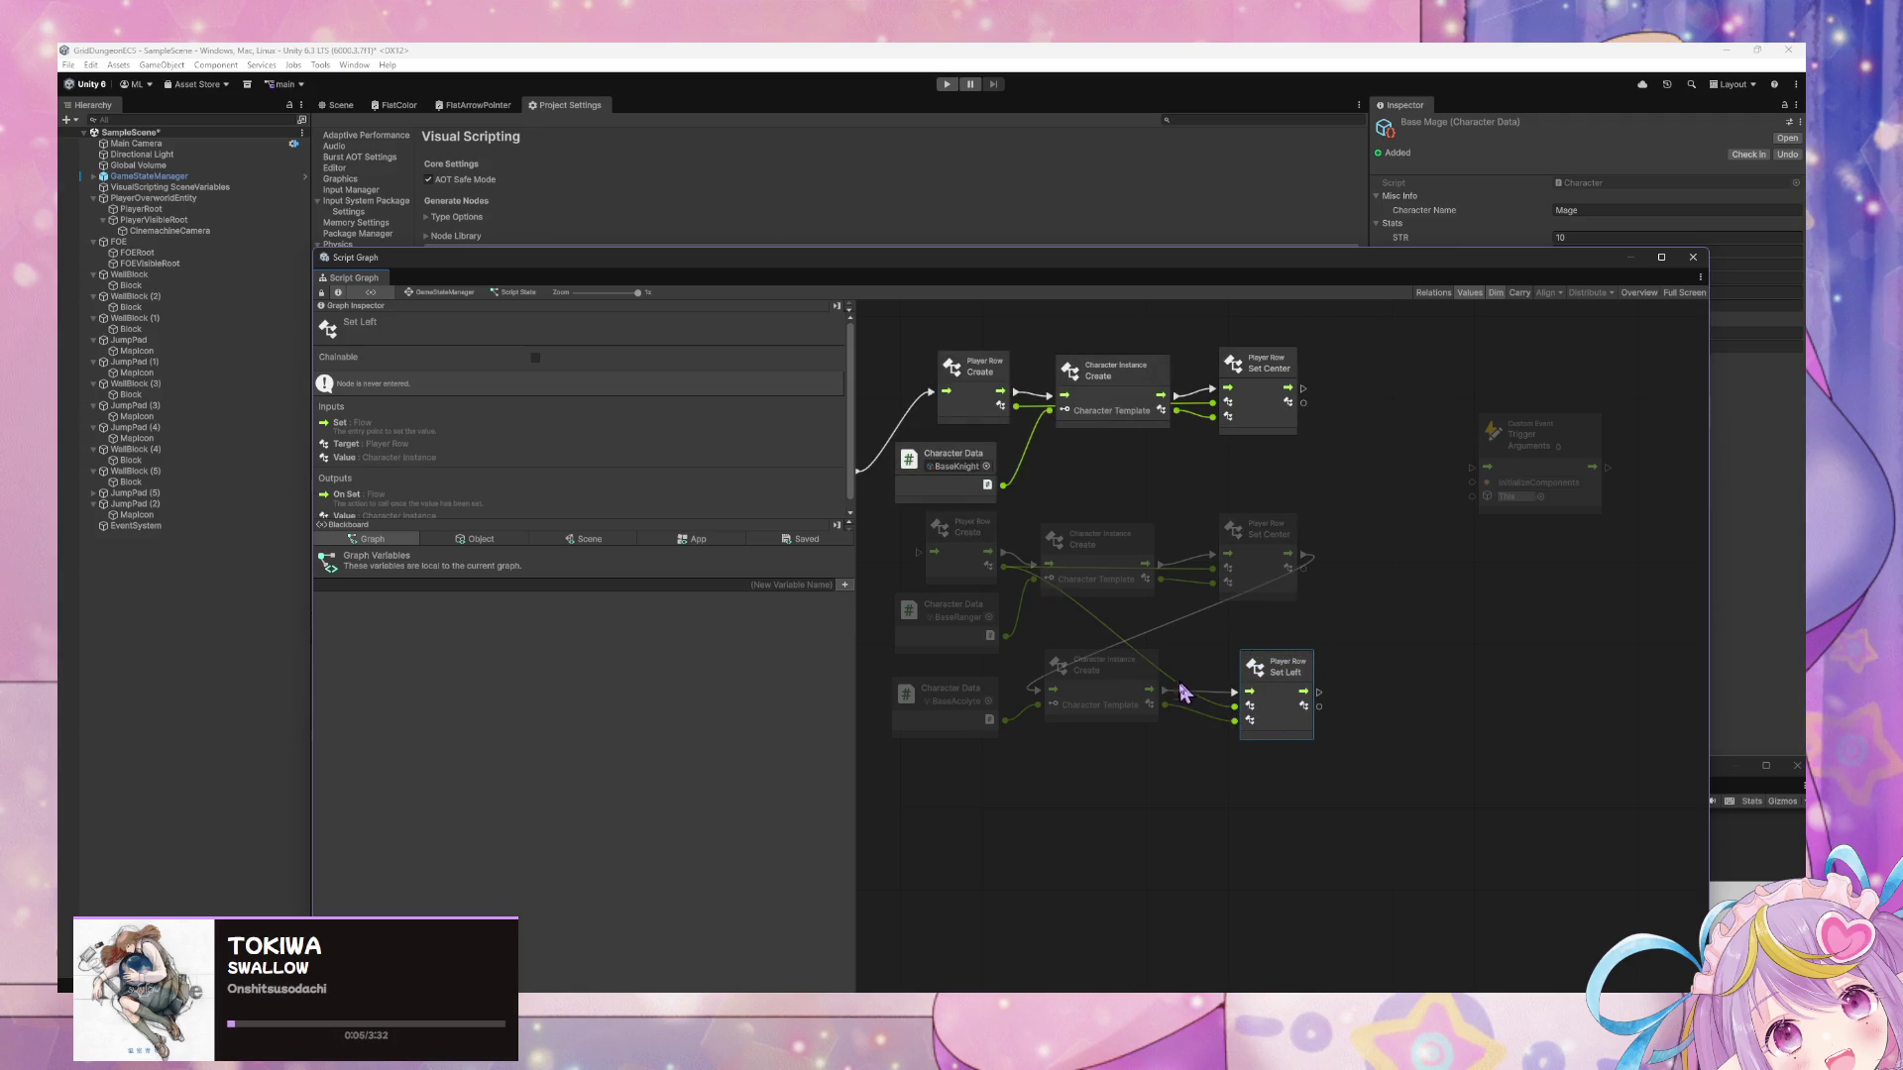
Move the Ranger and Acolyte rows down and place a copy of the Acolyte row beneath.
mouse_move(1335, 706)
mouse_down()
mouse_move(1030, 706)
mouse_move(889, 627)
mouse_move(972, 685)
mouse_move(974, 733)
mouse_up()
drag(1102, 579, 1100, 670)
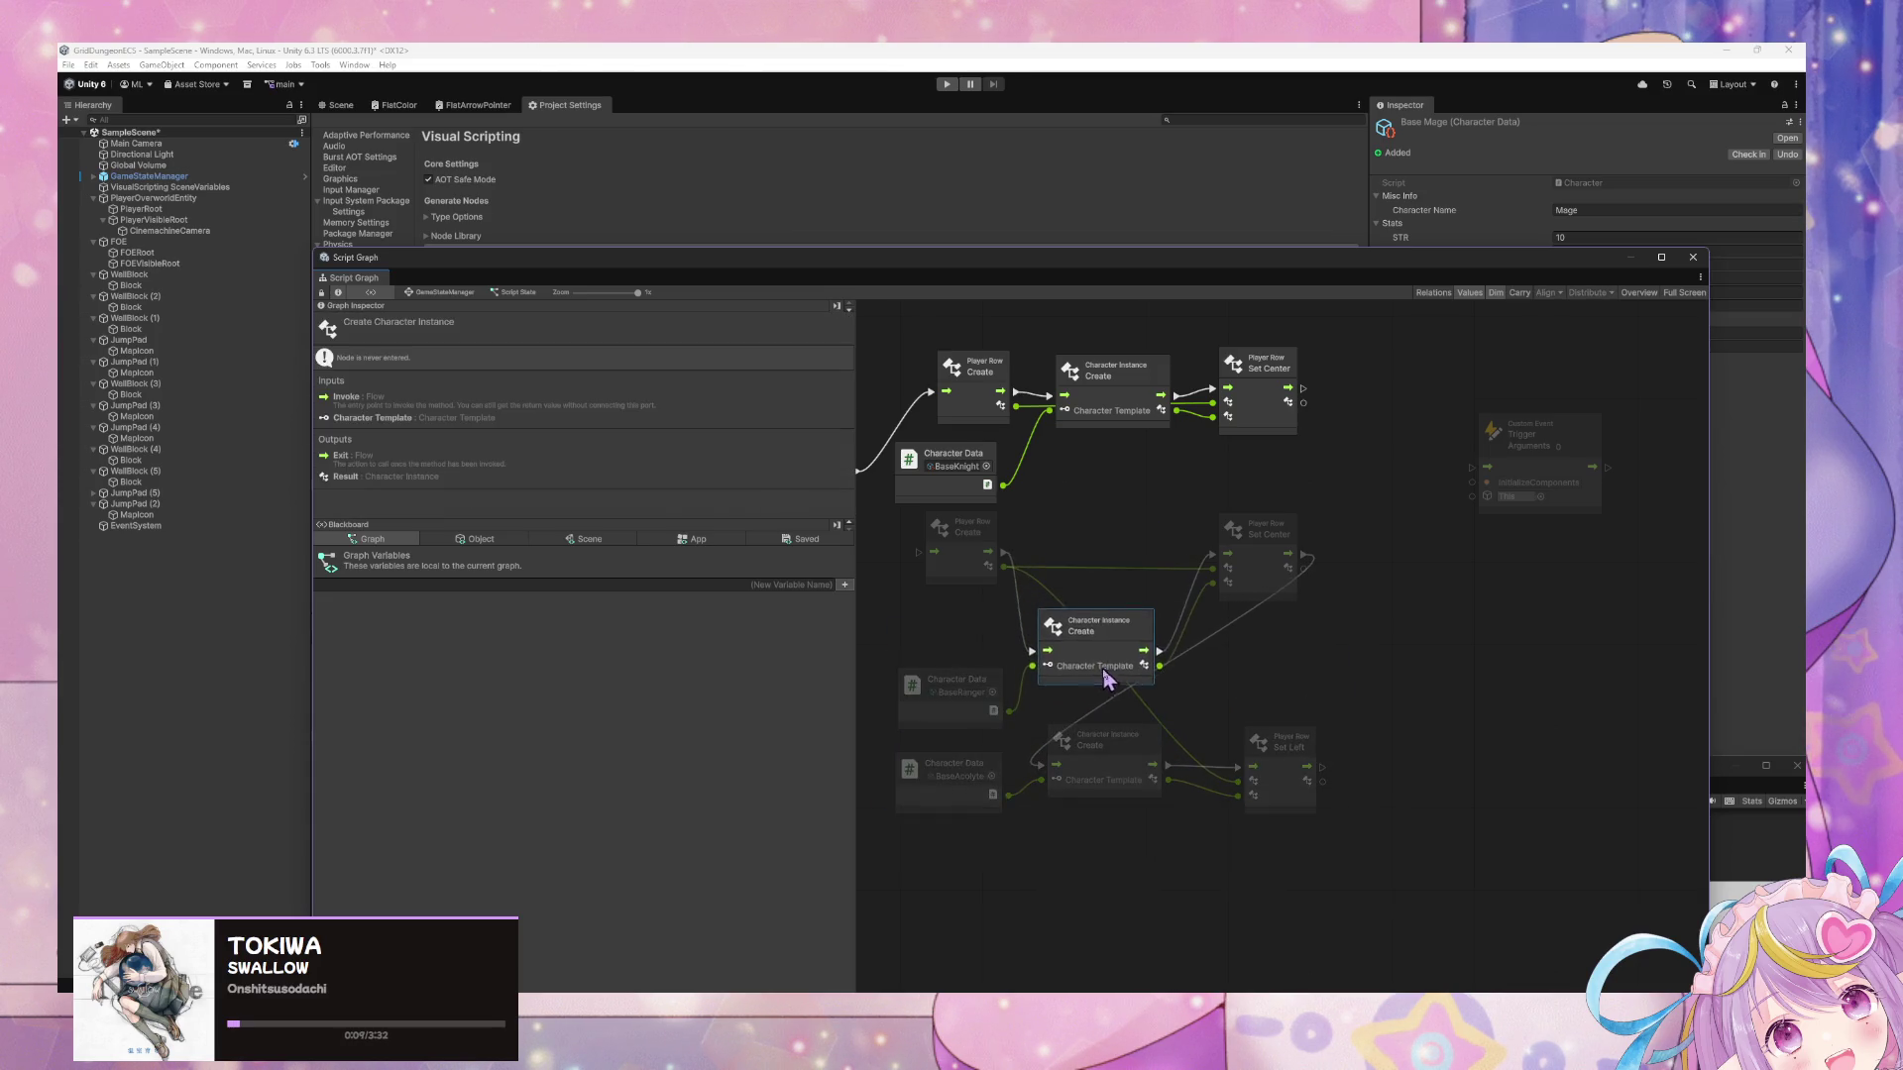
drag(991, 694, 984, 658)
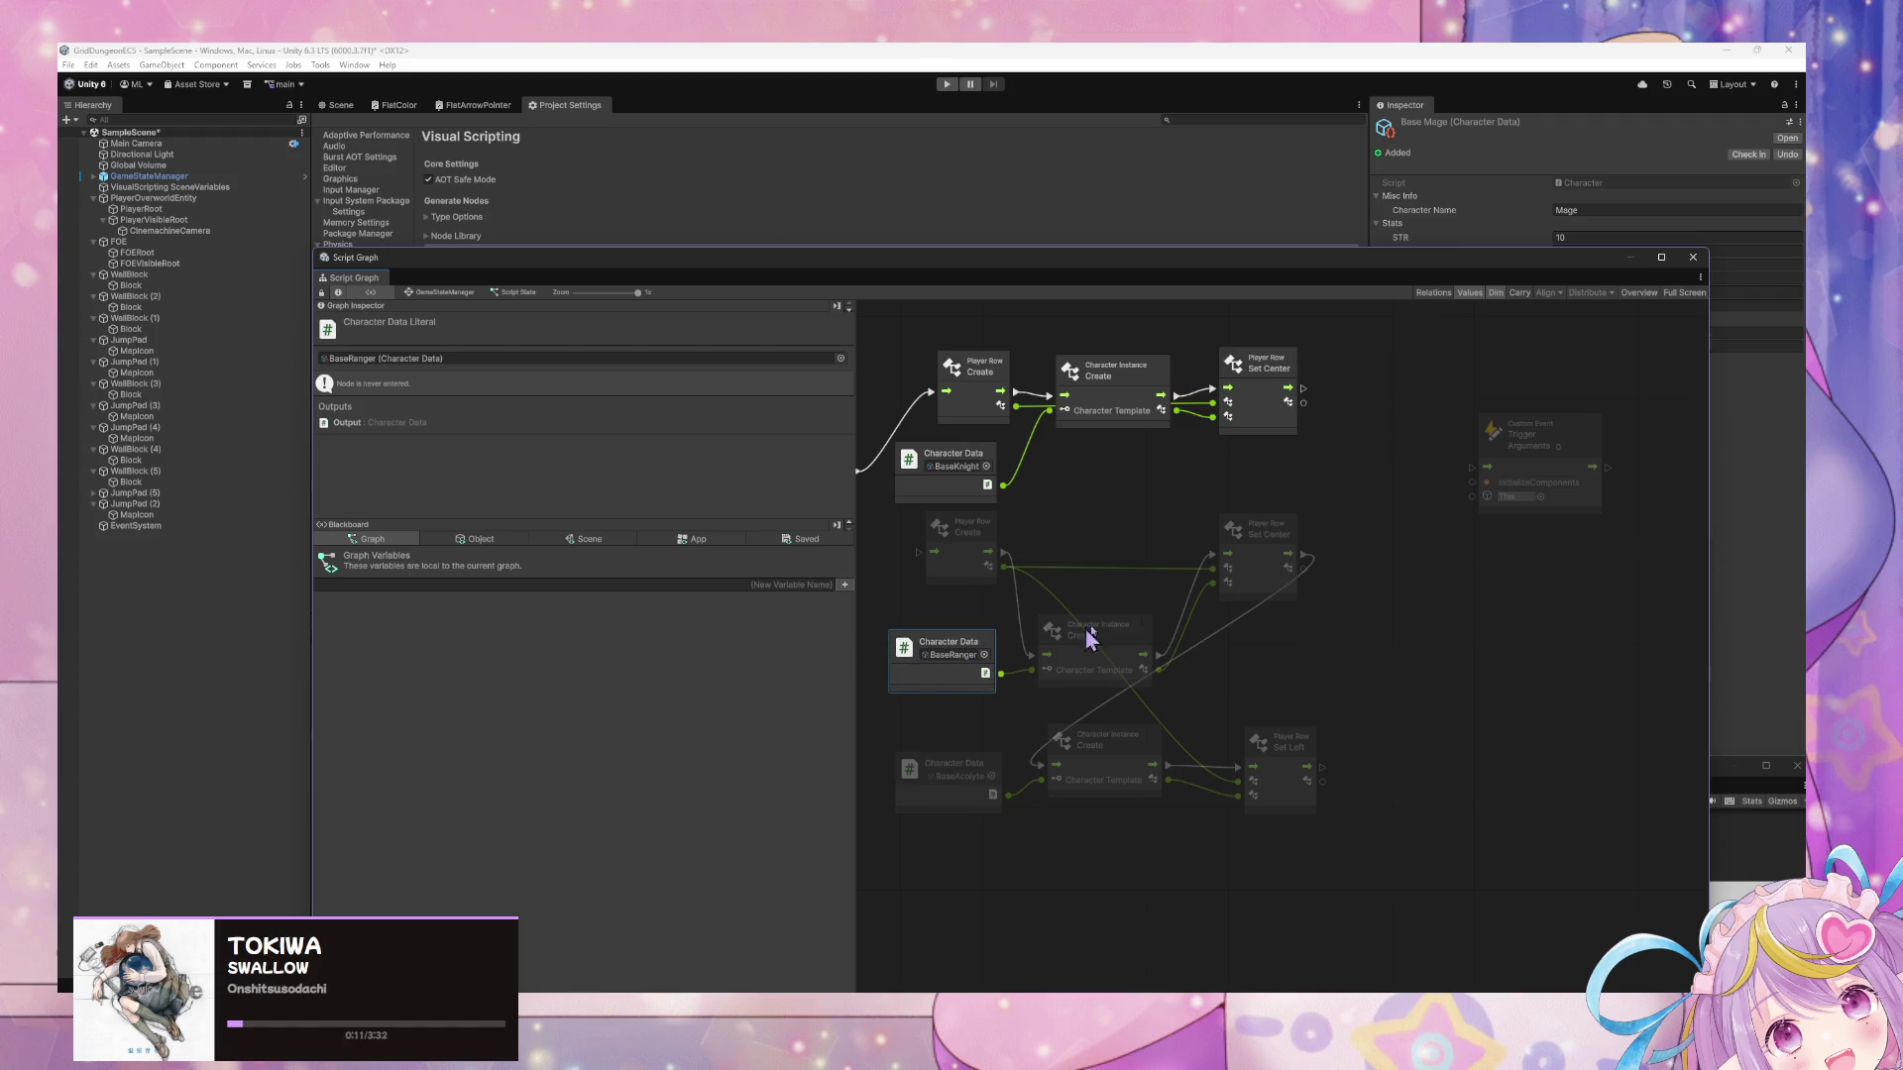
drag(1256, 583, 1277, 697)
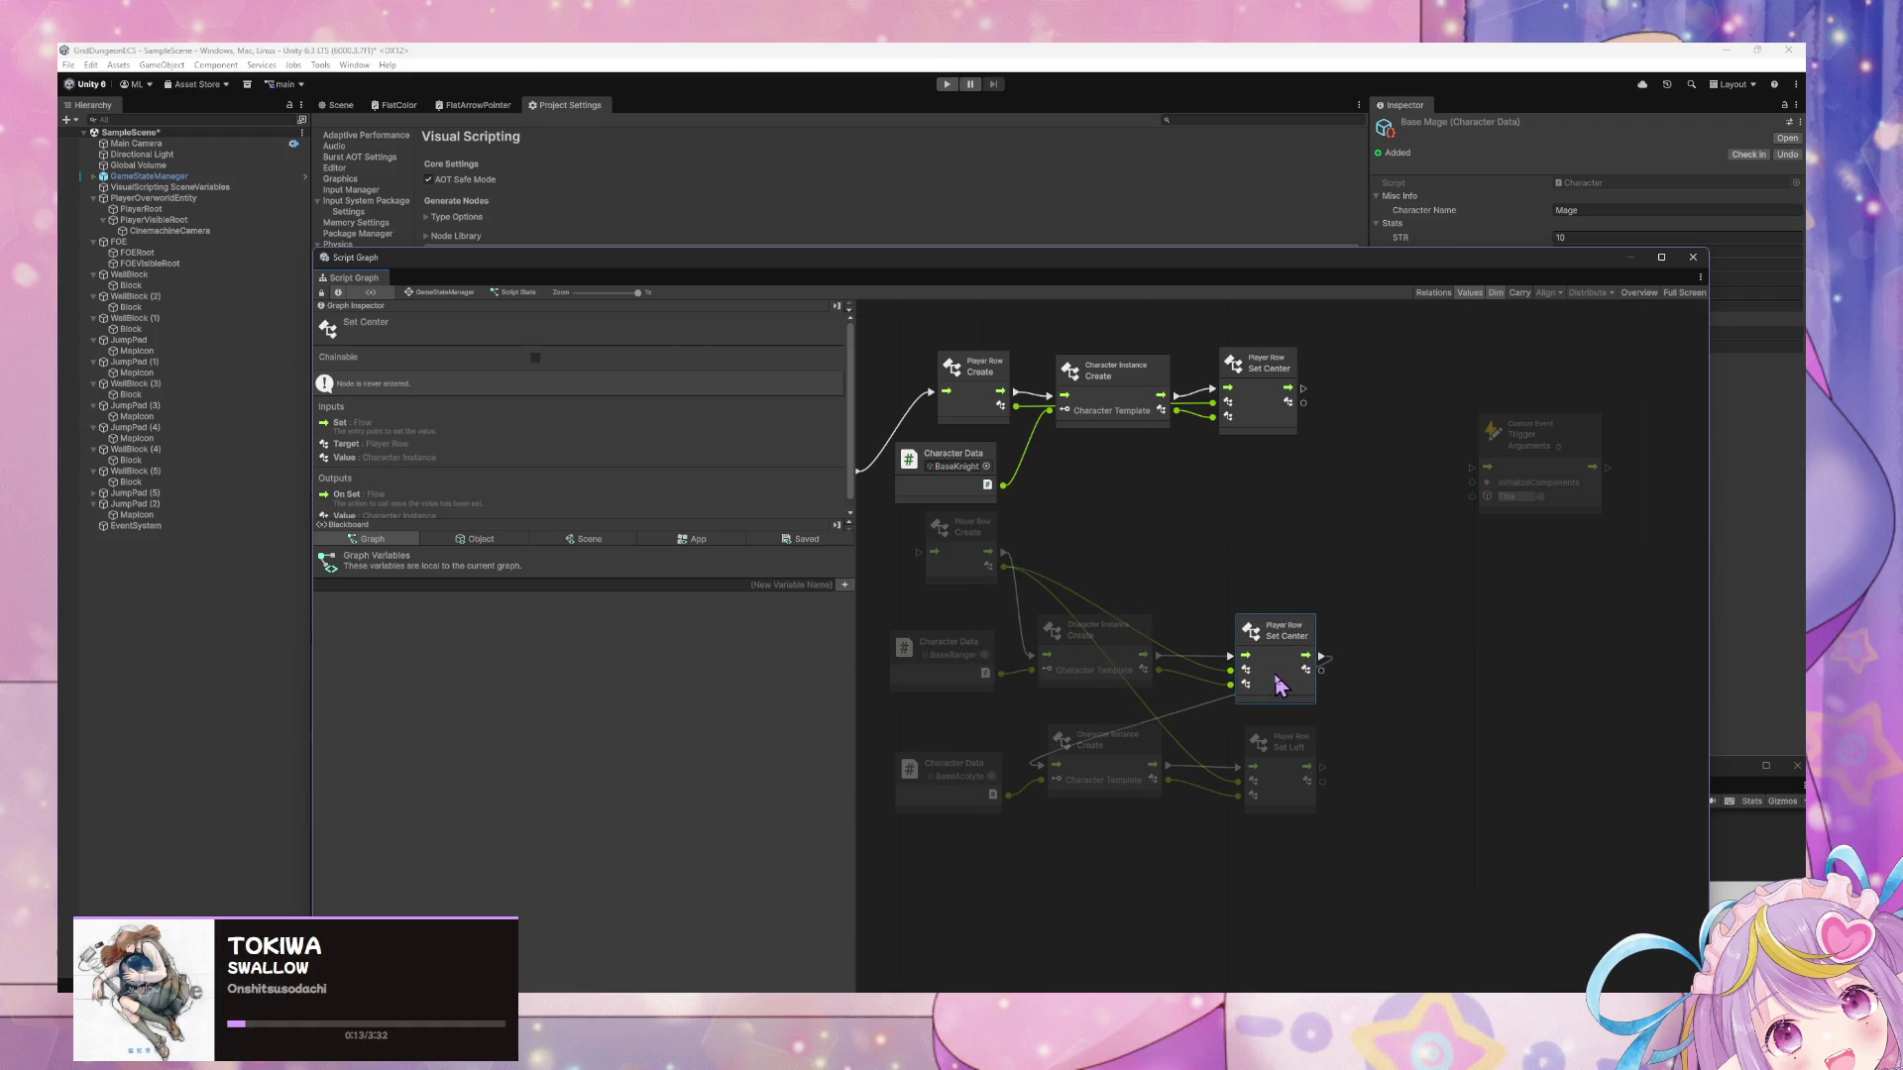
drag(956, 769, 957, 761)
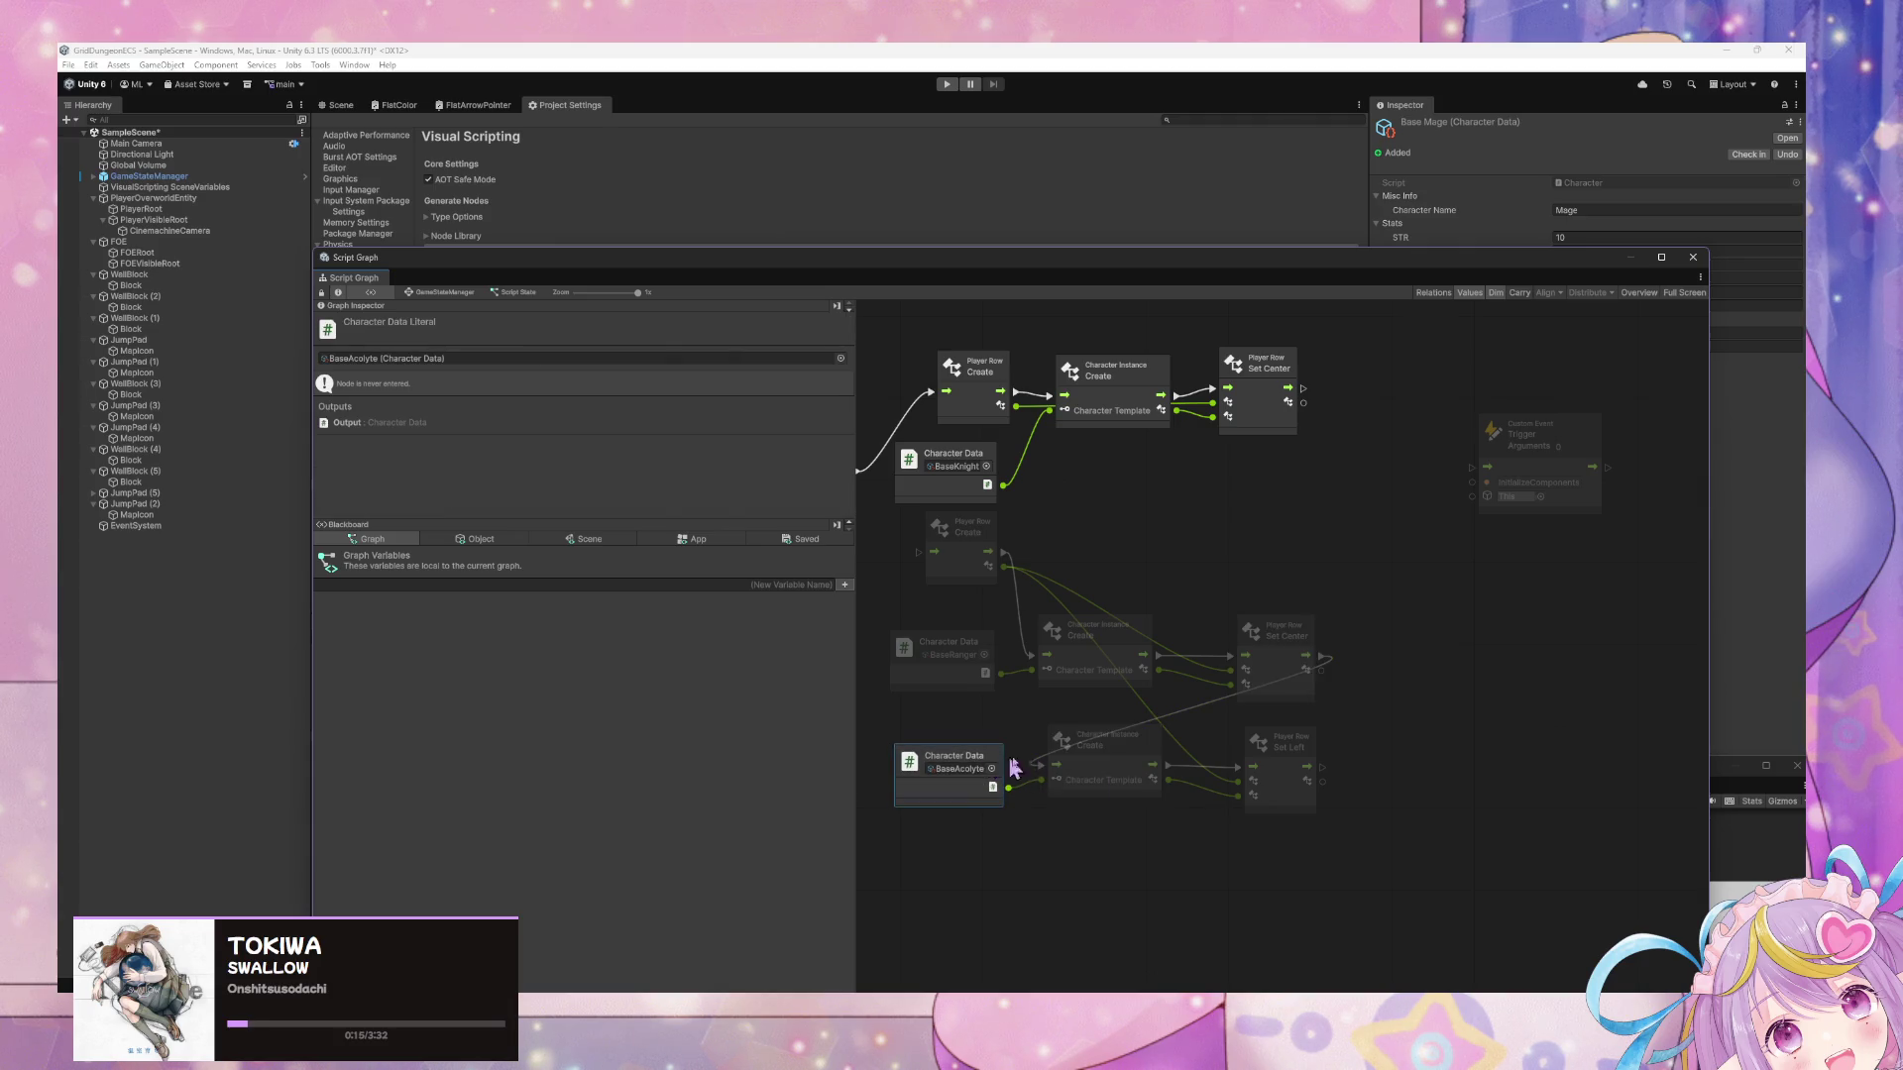
drag(1376, 852, 875, 741)
mouse_move(1125, 811)
mouse_down()
mouse_move(1220, 634)
mouse_move(1220, 706)
mouse_up()
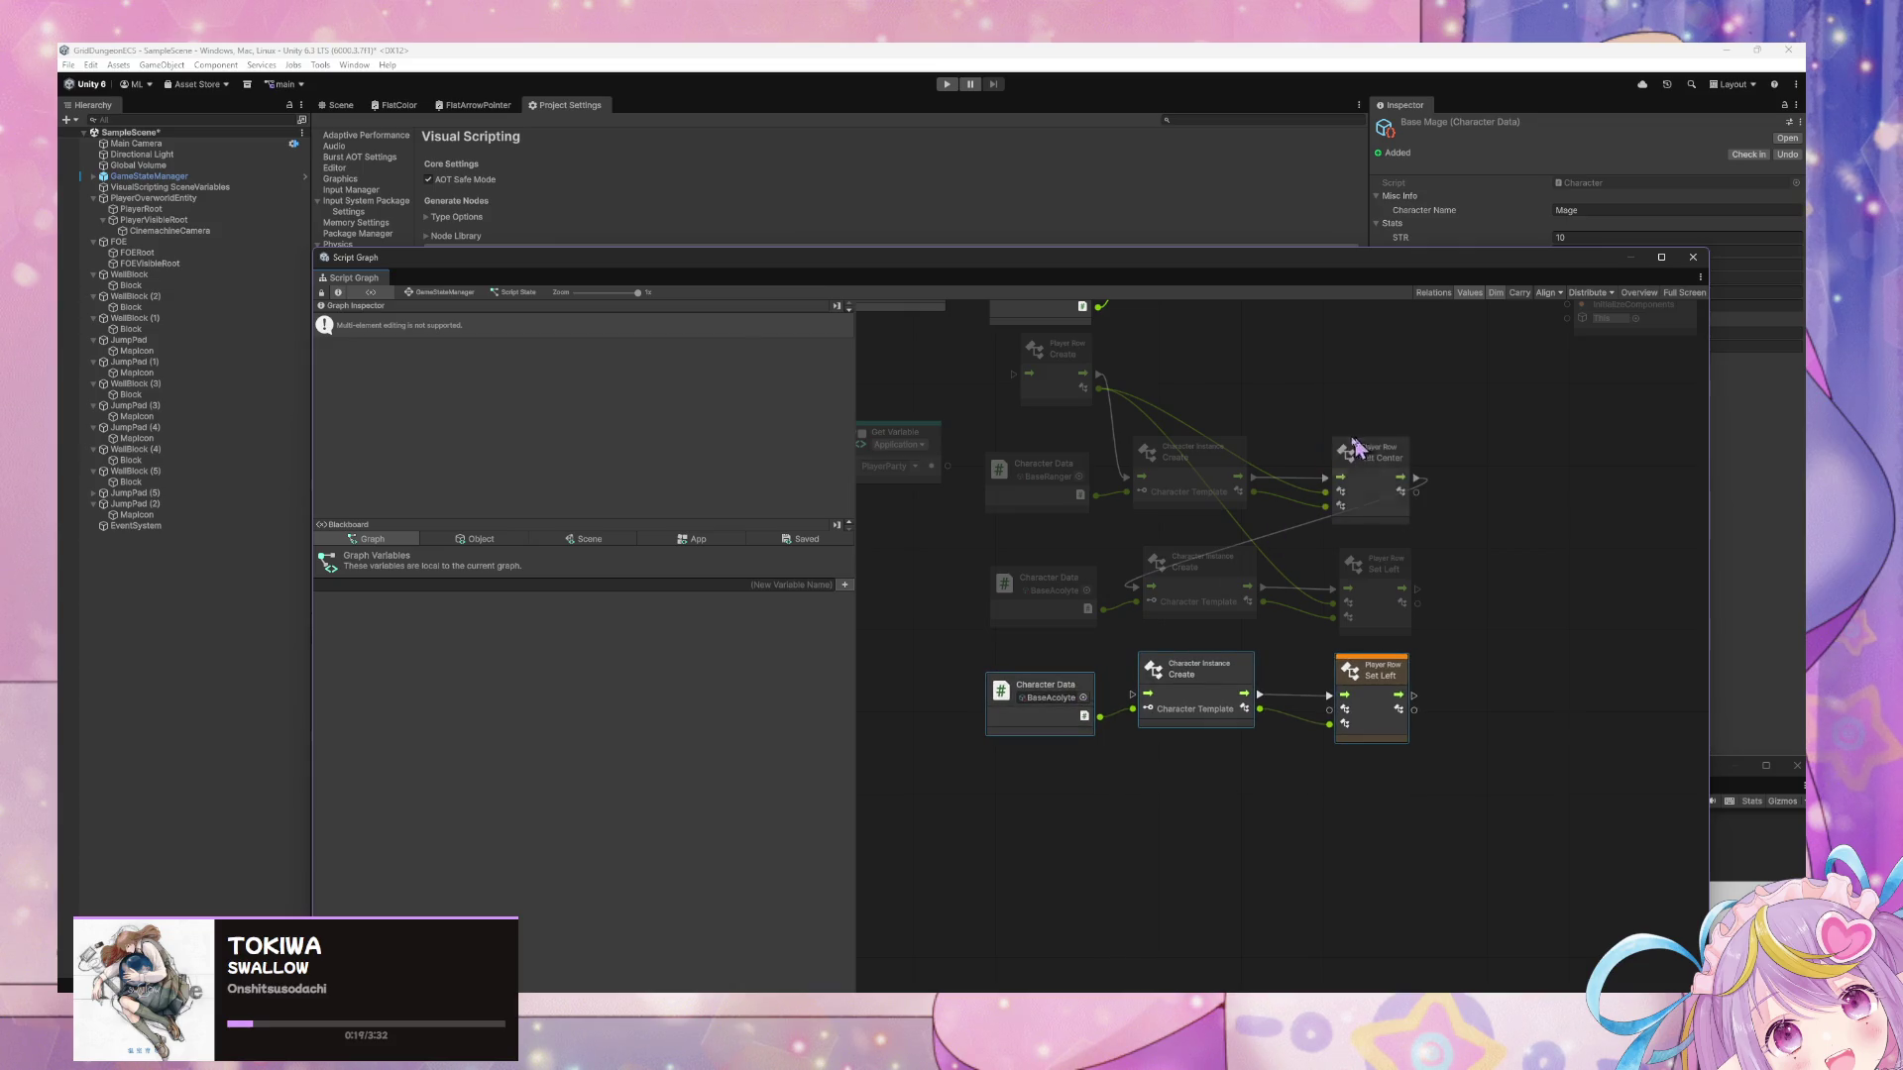
Set the bottom row's Character Data to BaseMage and chain flow from the Acolyte's Set Left.
click(1090, 692)
double_click(979, 760)
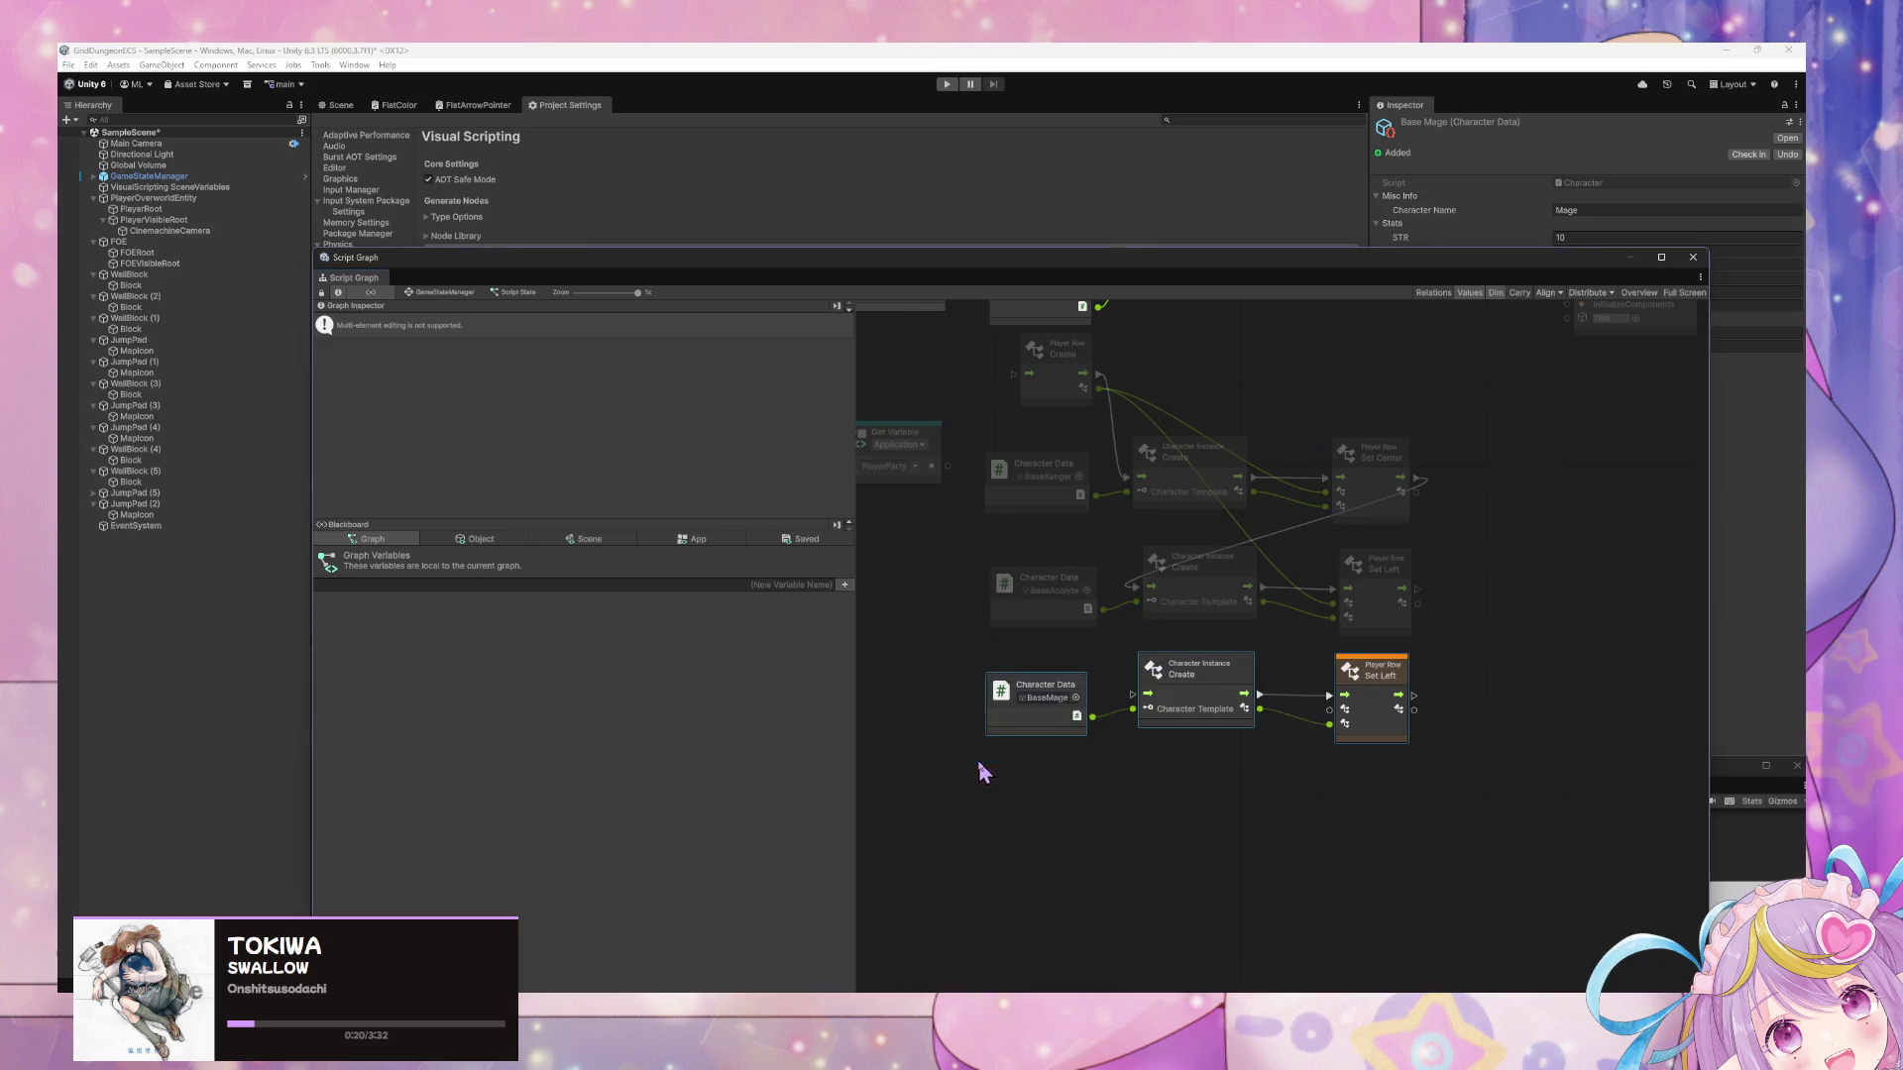
click(1266, 671)
drag(1418, 588, 1130, 693)
Replace the bottom Set Left node with a Player Row Set Right node.
click(1383, 677)
key(Delete)
right_click(1382, 680)
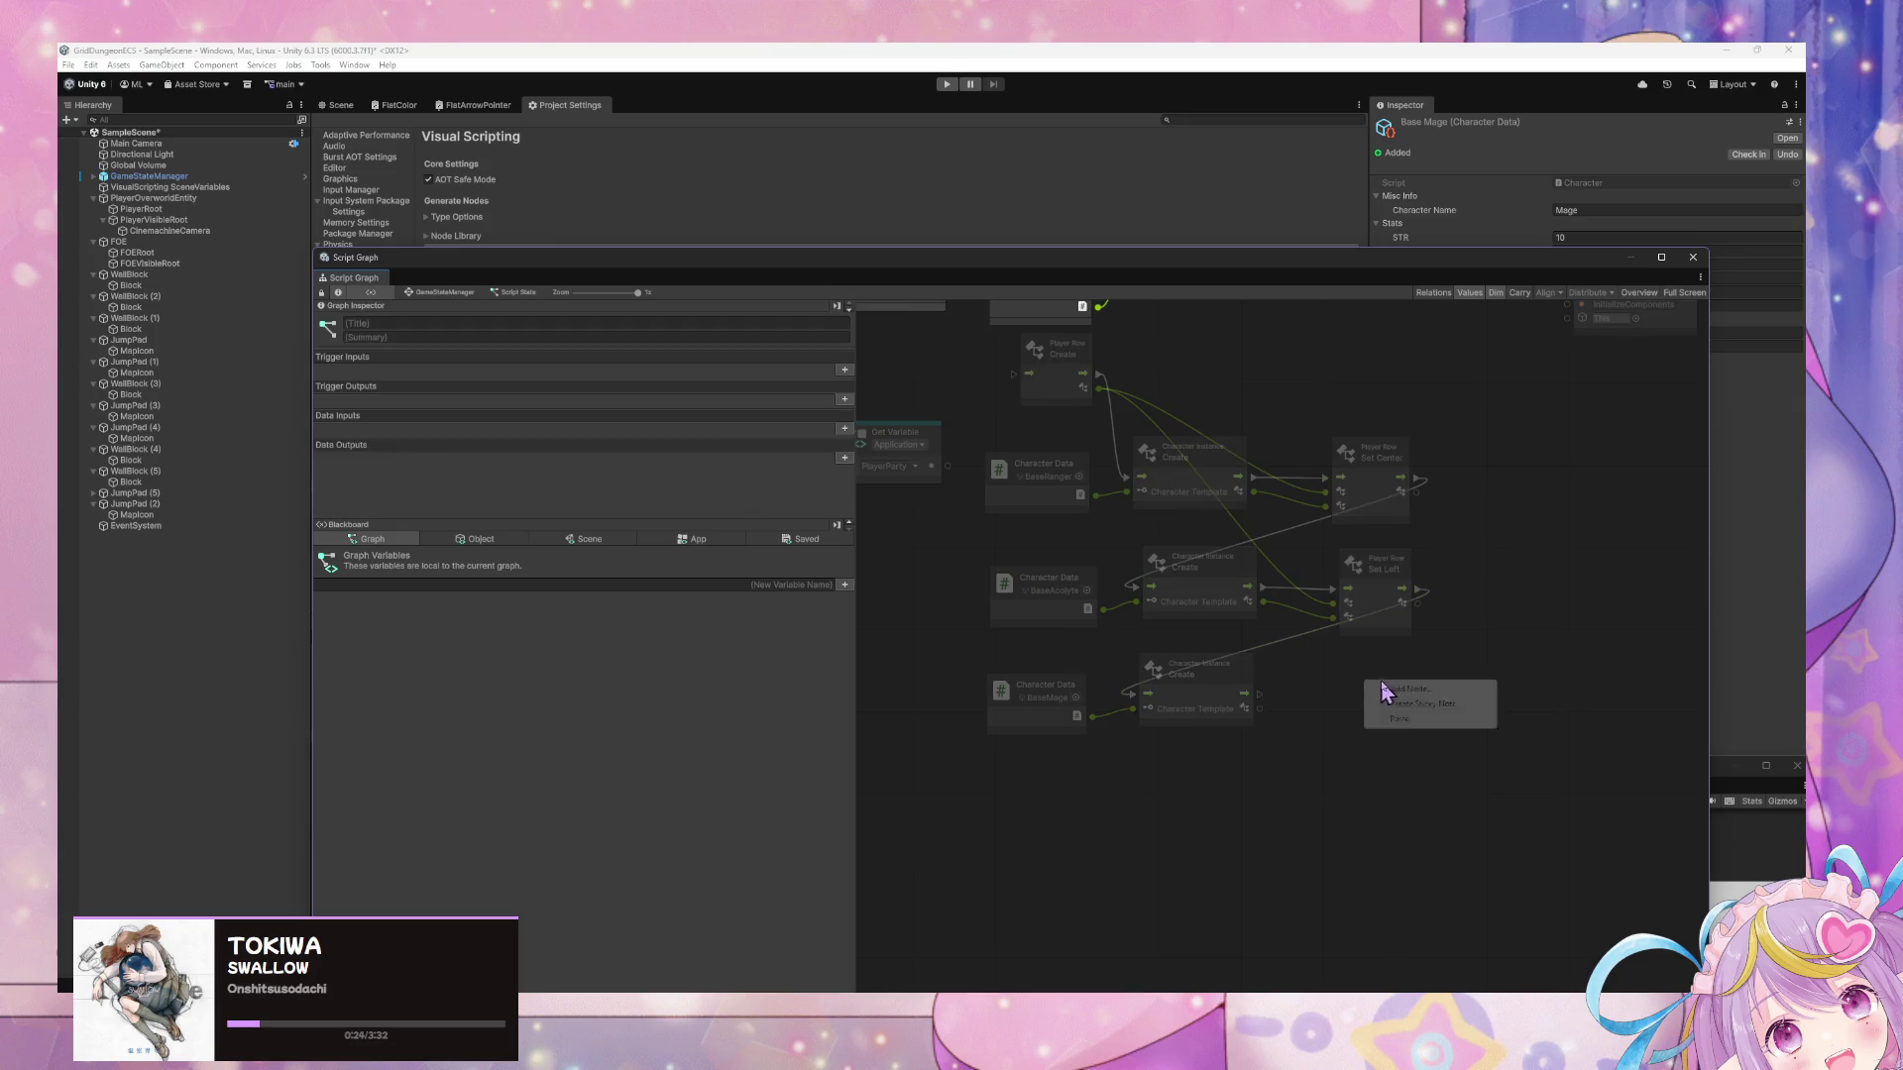
text(set l)
key(BackSpace)
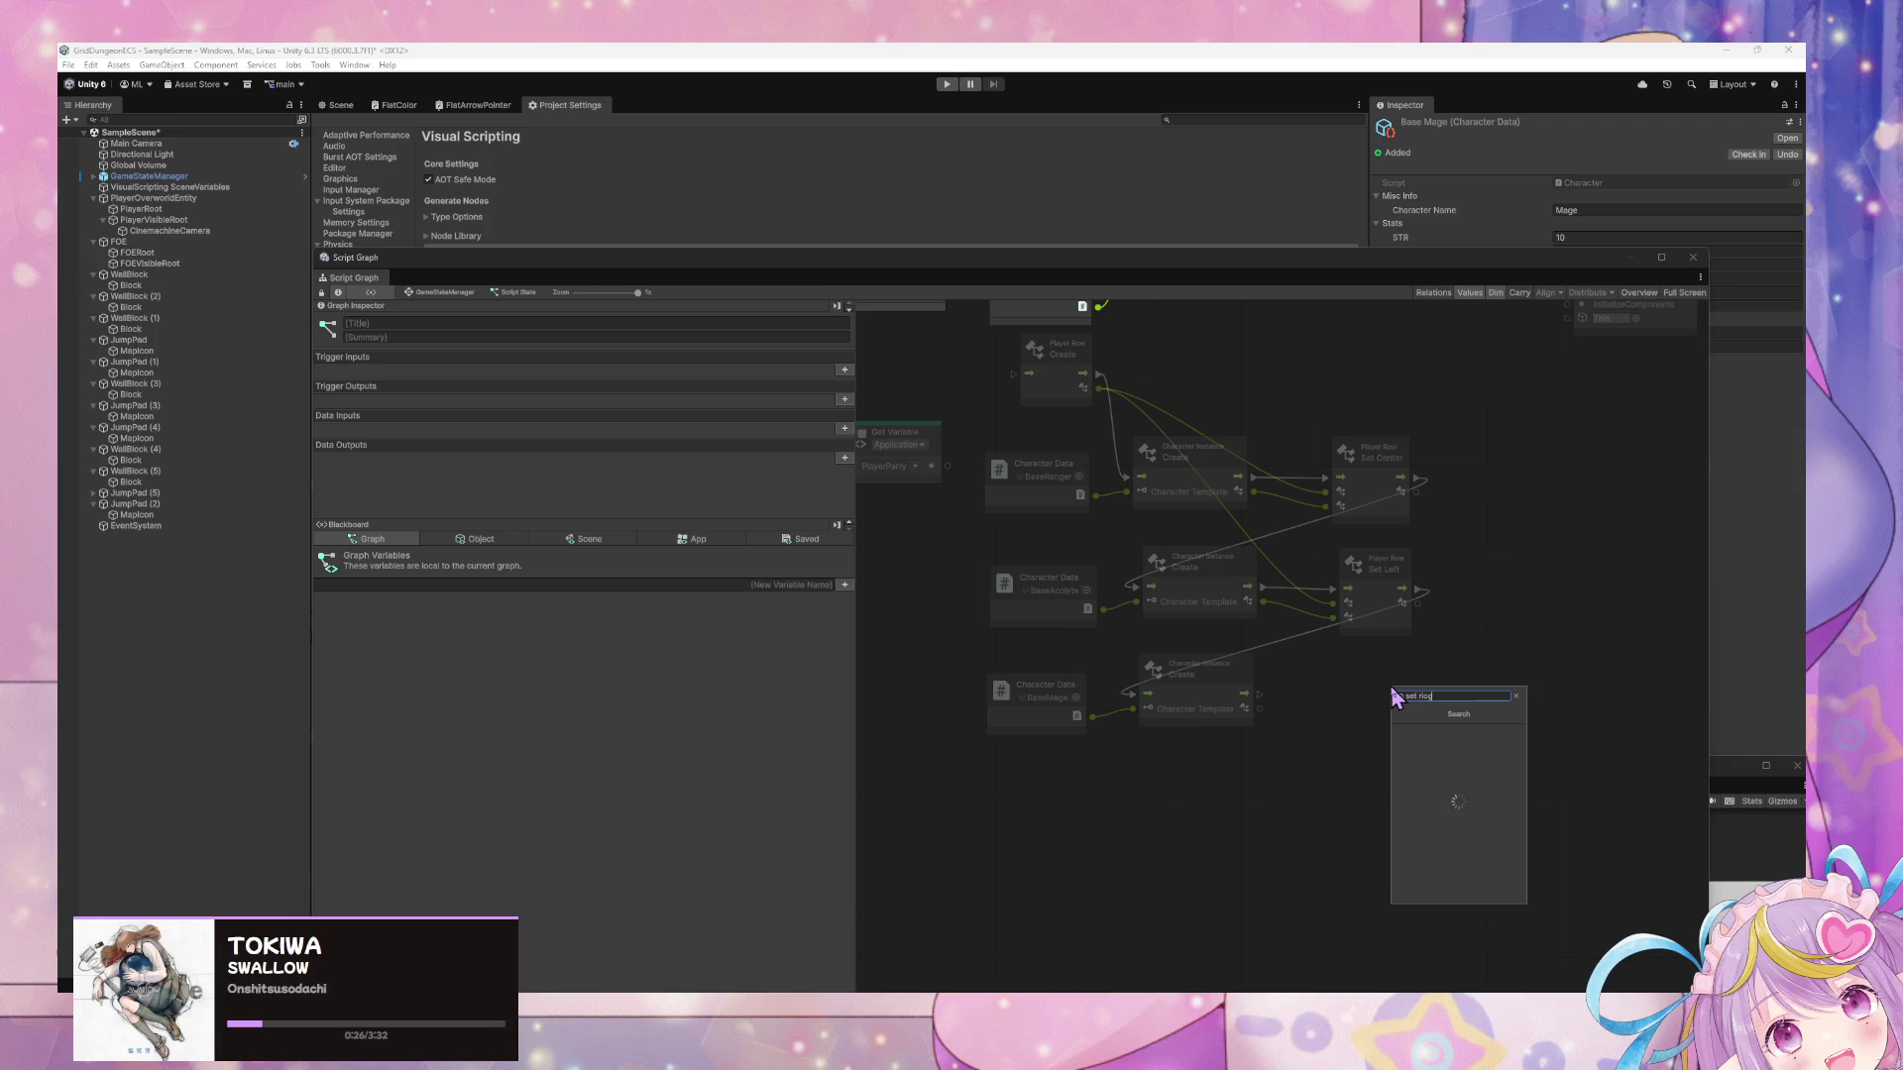
text(righ)
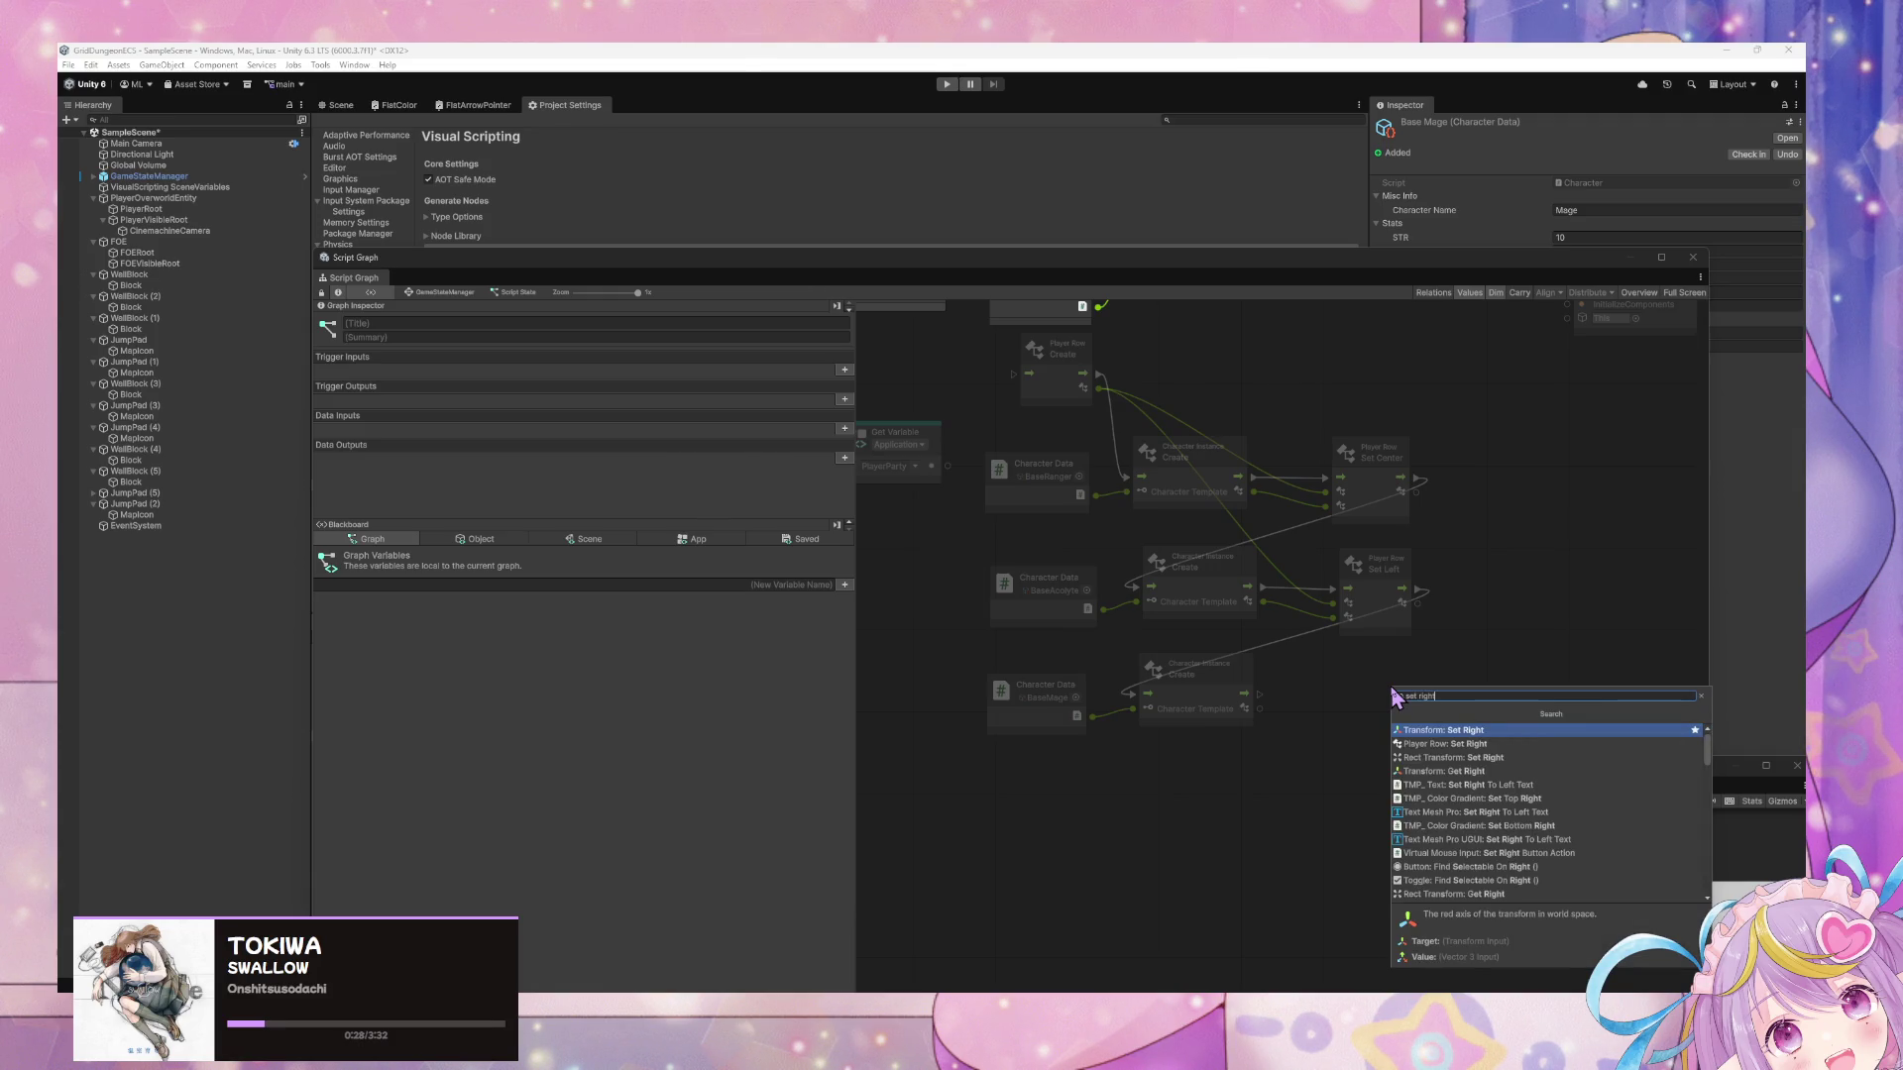
key(Down)
key(Return)
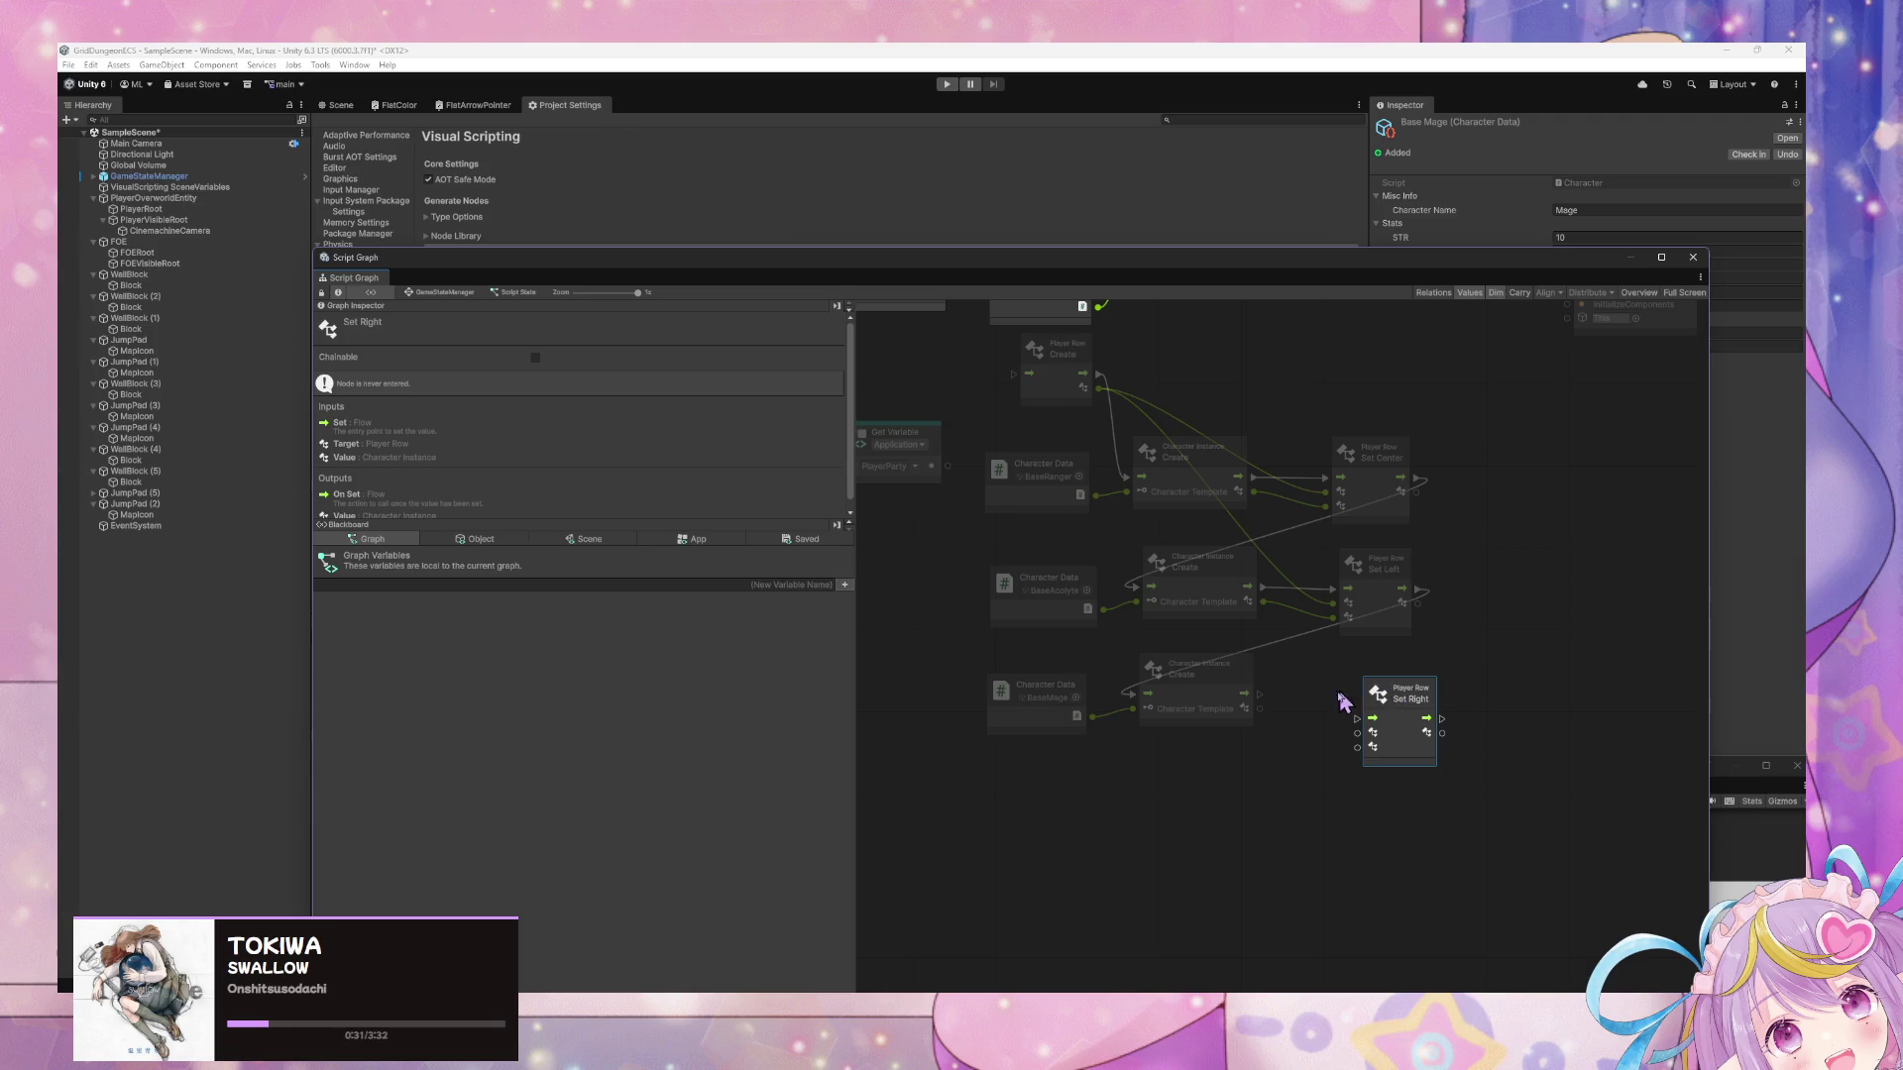
Wire Set Right to the Mage instance, the second Player Row, and the custom event trigger.
mouse_move(1259, 694)
mouse_down()
mouse_move(1325, 722)
mouse_move(1392, 684)
mouse_up()
mouse_move(1099, 389)
mouse_down()
mouse_move(1351, 748)
mouse_move(1339, 726)
mouse_up()
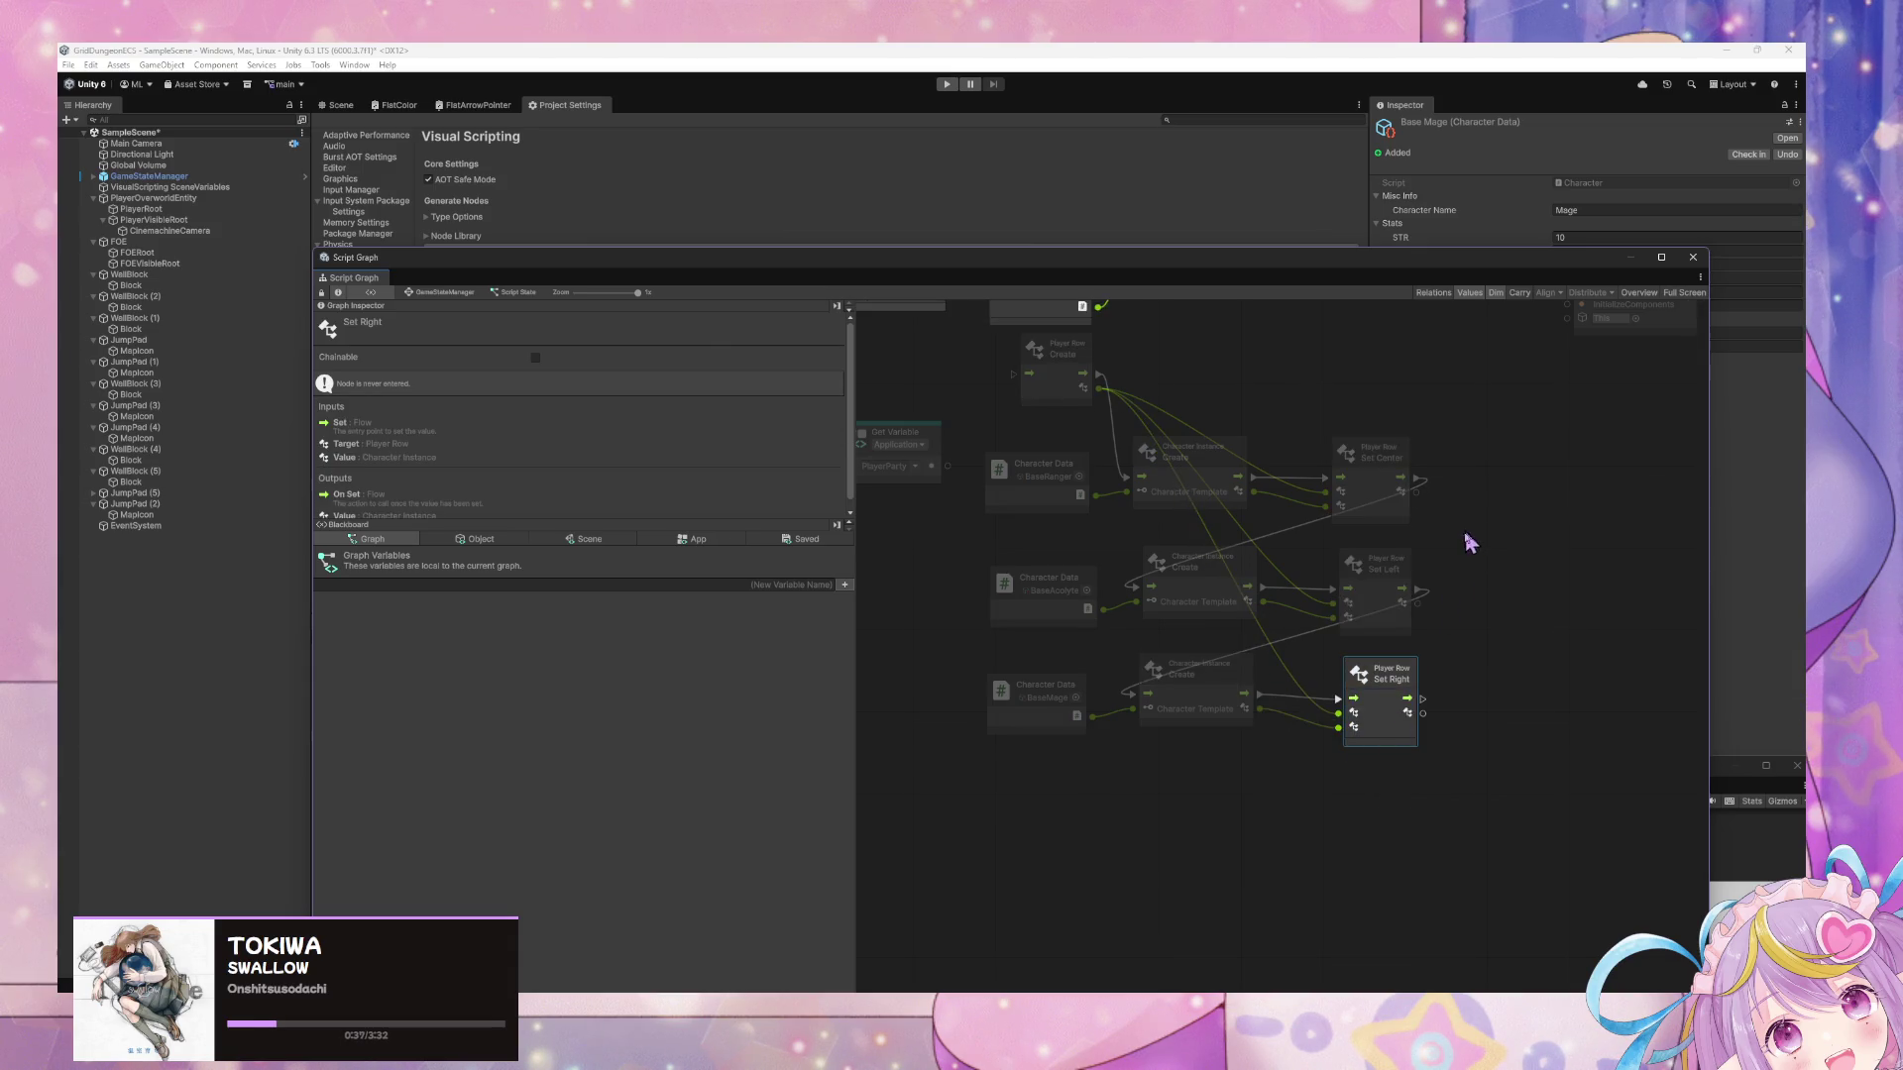
scroll(1404, 697, up, 4)
scroll(1402, 498, right, 2)
drag(1319, 866, 1463, 456)
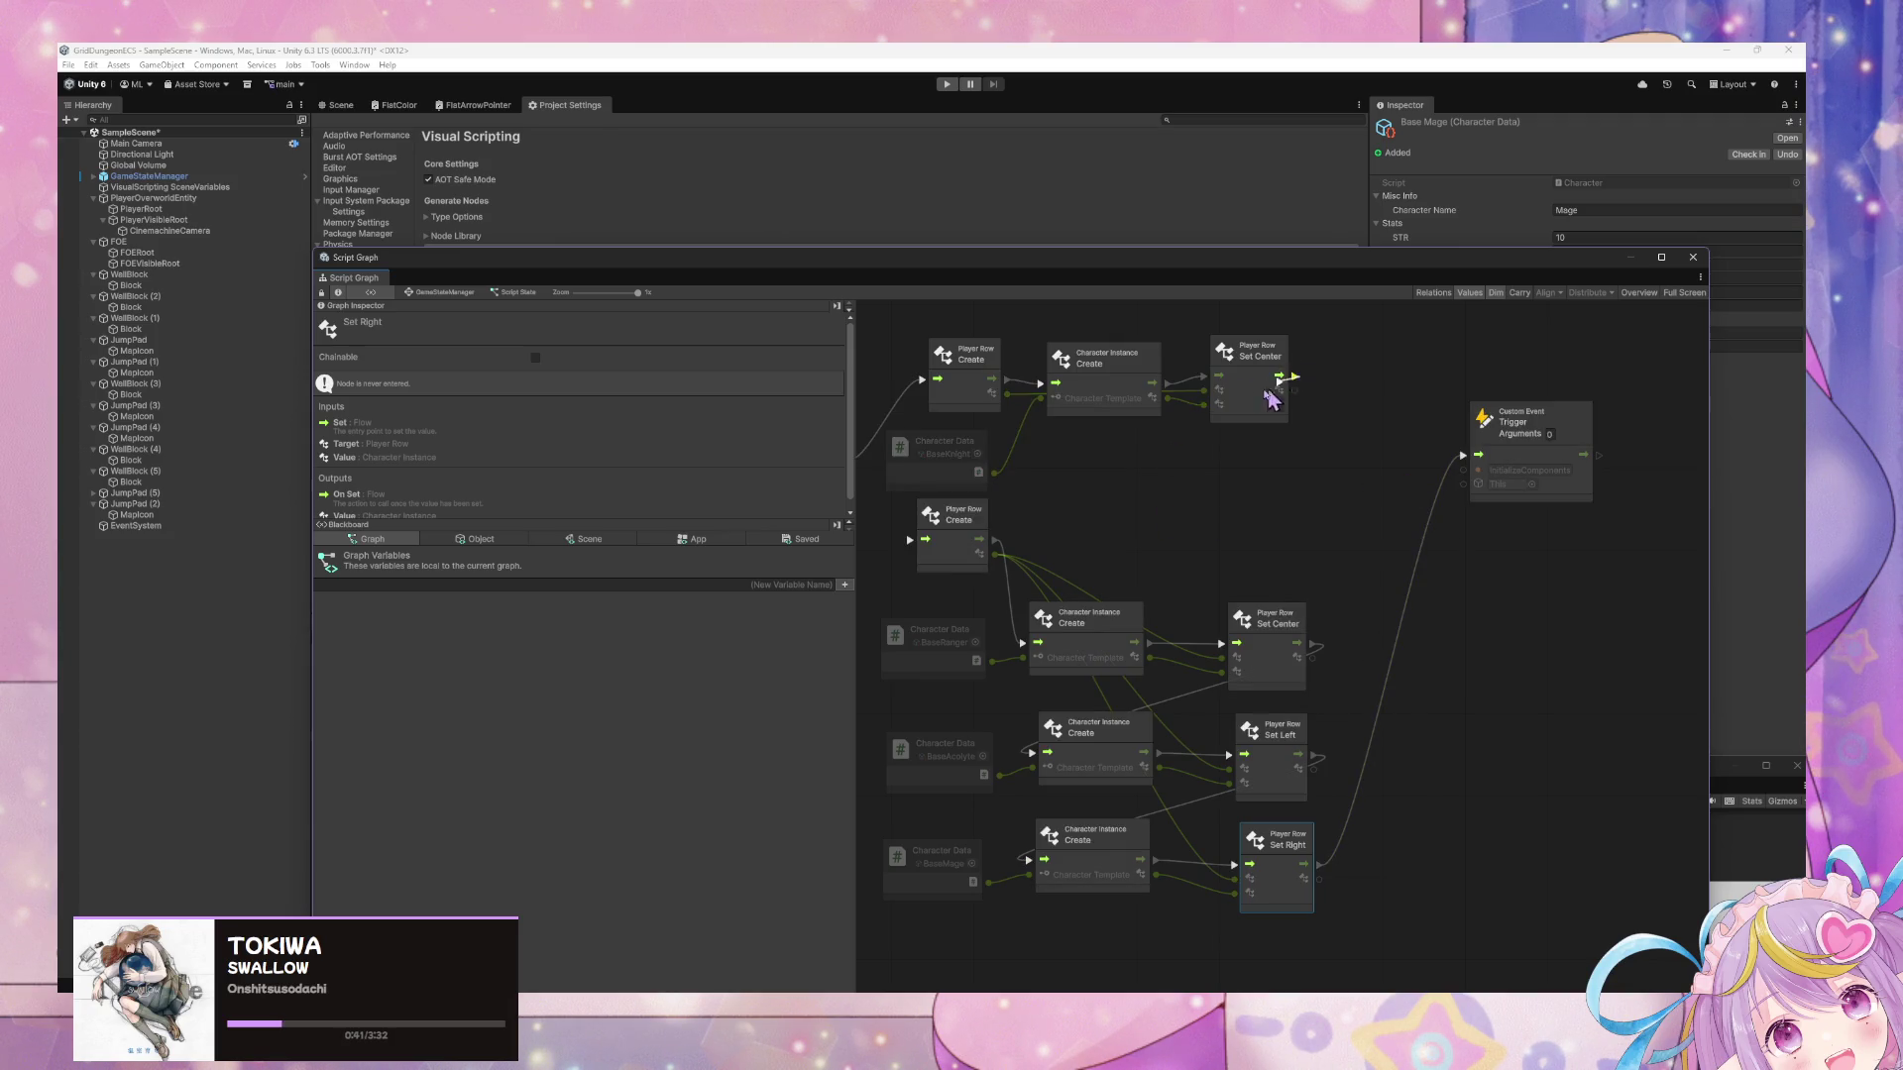
Chain the first row's Set Center into the second Player Row Create and shift the lower rows down.
drag(1291, 379, 924, 538)
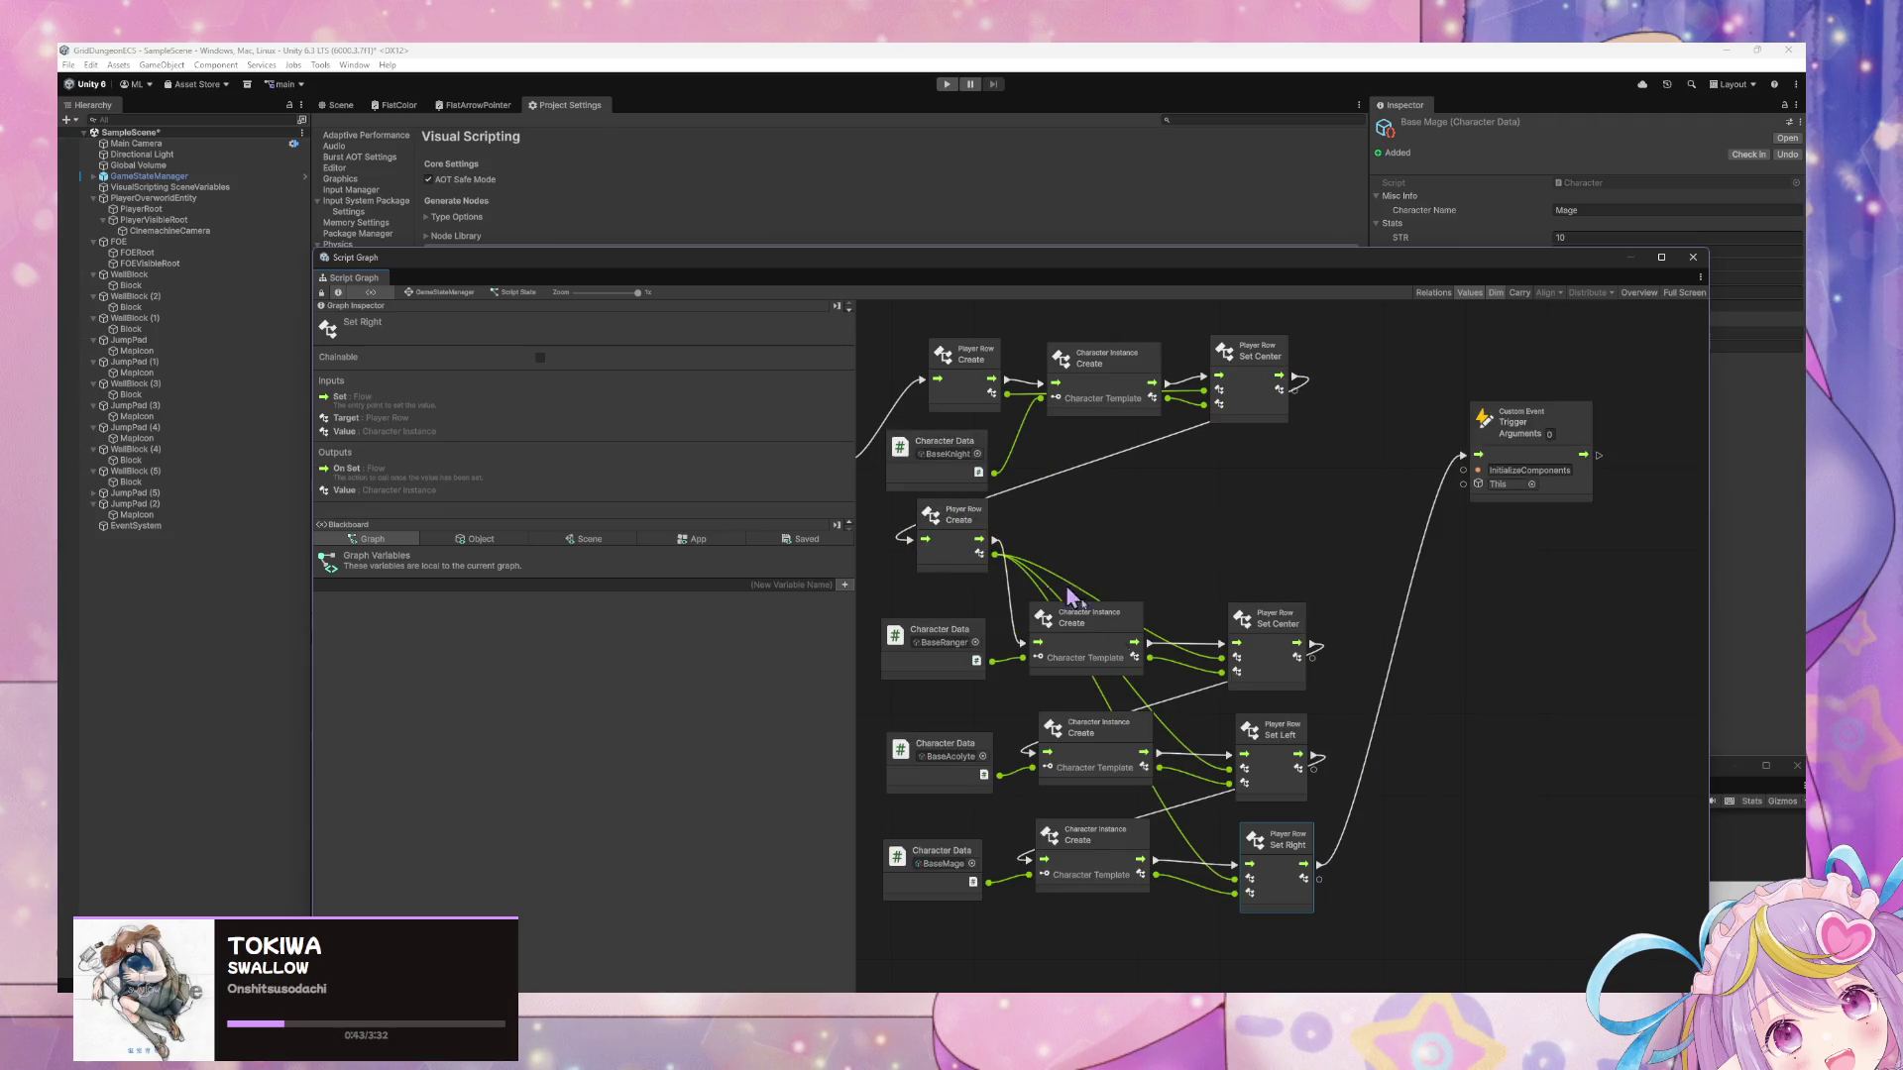
mouse_move(1388, 941)
mouse_down()
mouse_move(1213, 874)
mouse_move(882, 500)
mouse_move(996, 550)
mouse_move(1041, 634)
mouse_move(1236, 656)
mouse_up()
drag(968, 639, 947, 555)
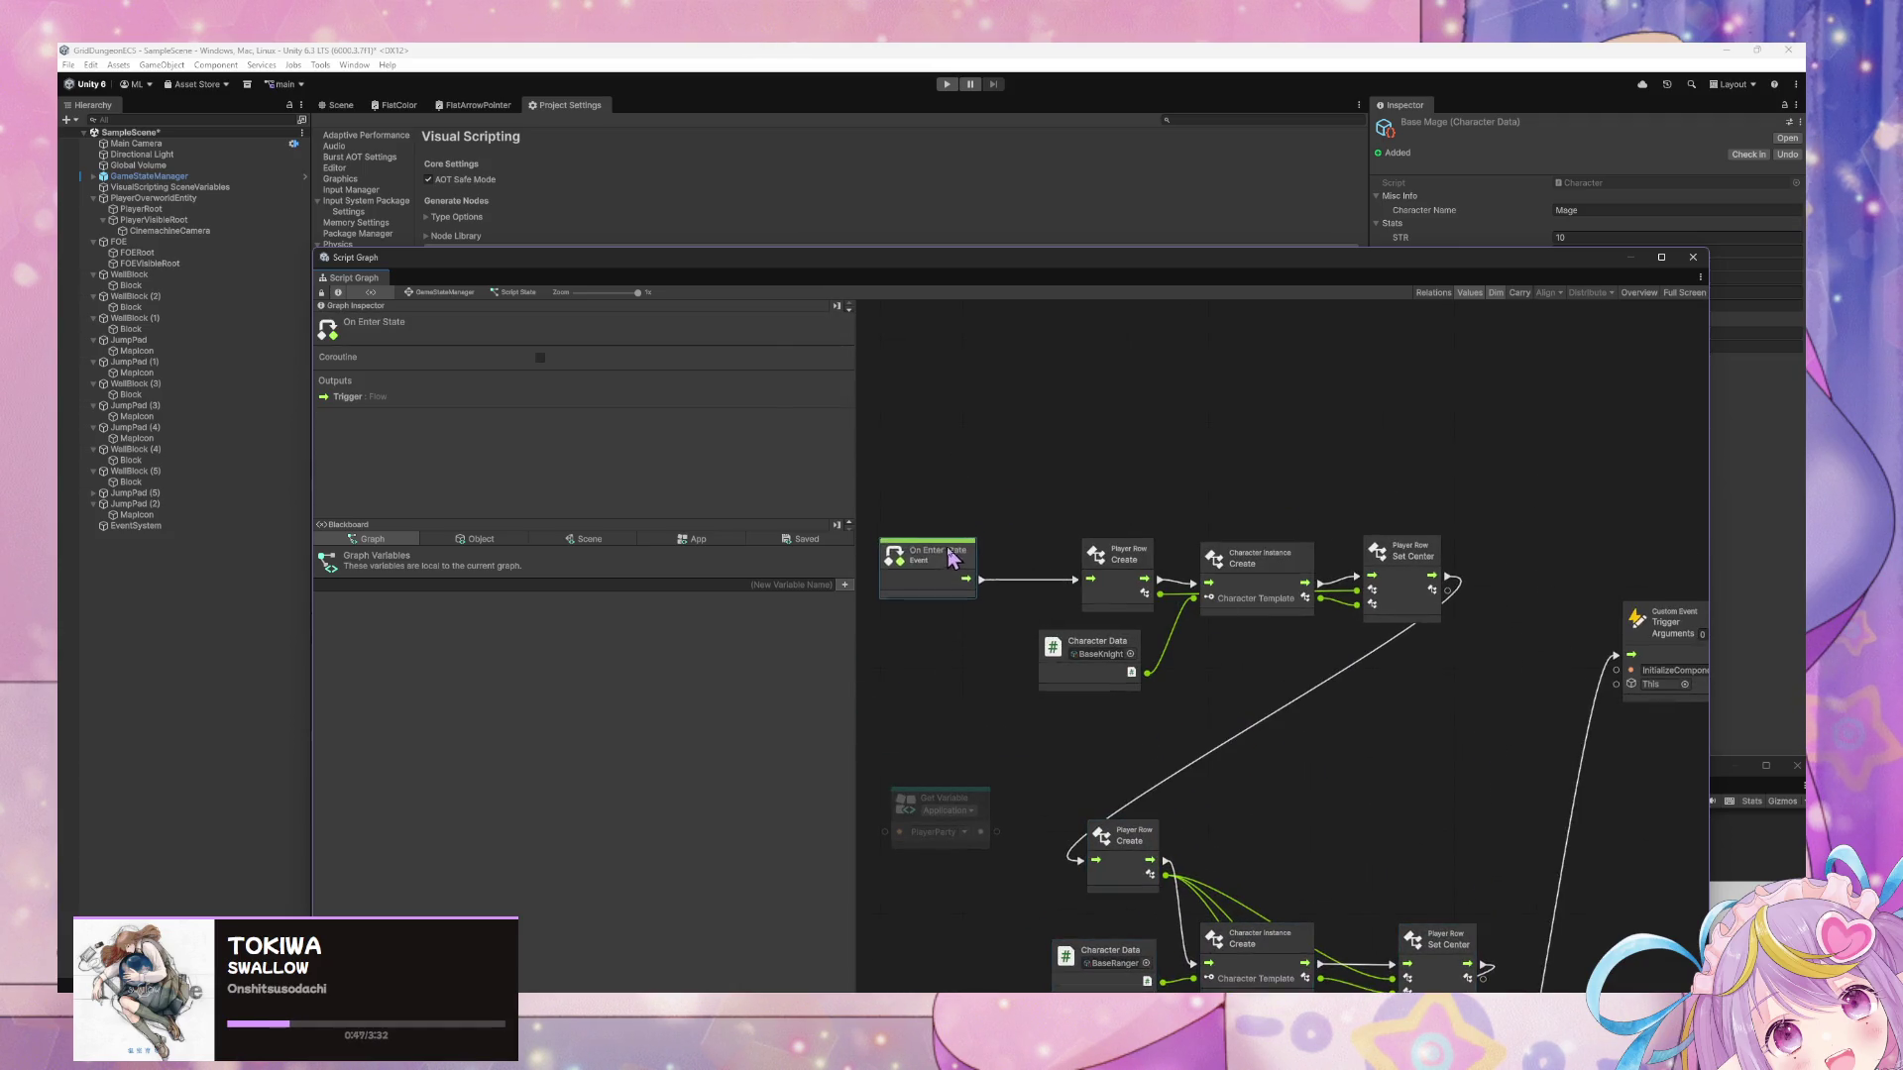
Delete the stray Get Variable node.
mouse_move(982, 815)
mouse_down()
mouse_move(1047, 715)
mouse_move(1056, 750)
mouse_up()
key(Delete)
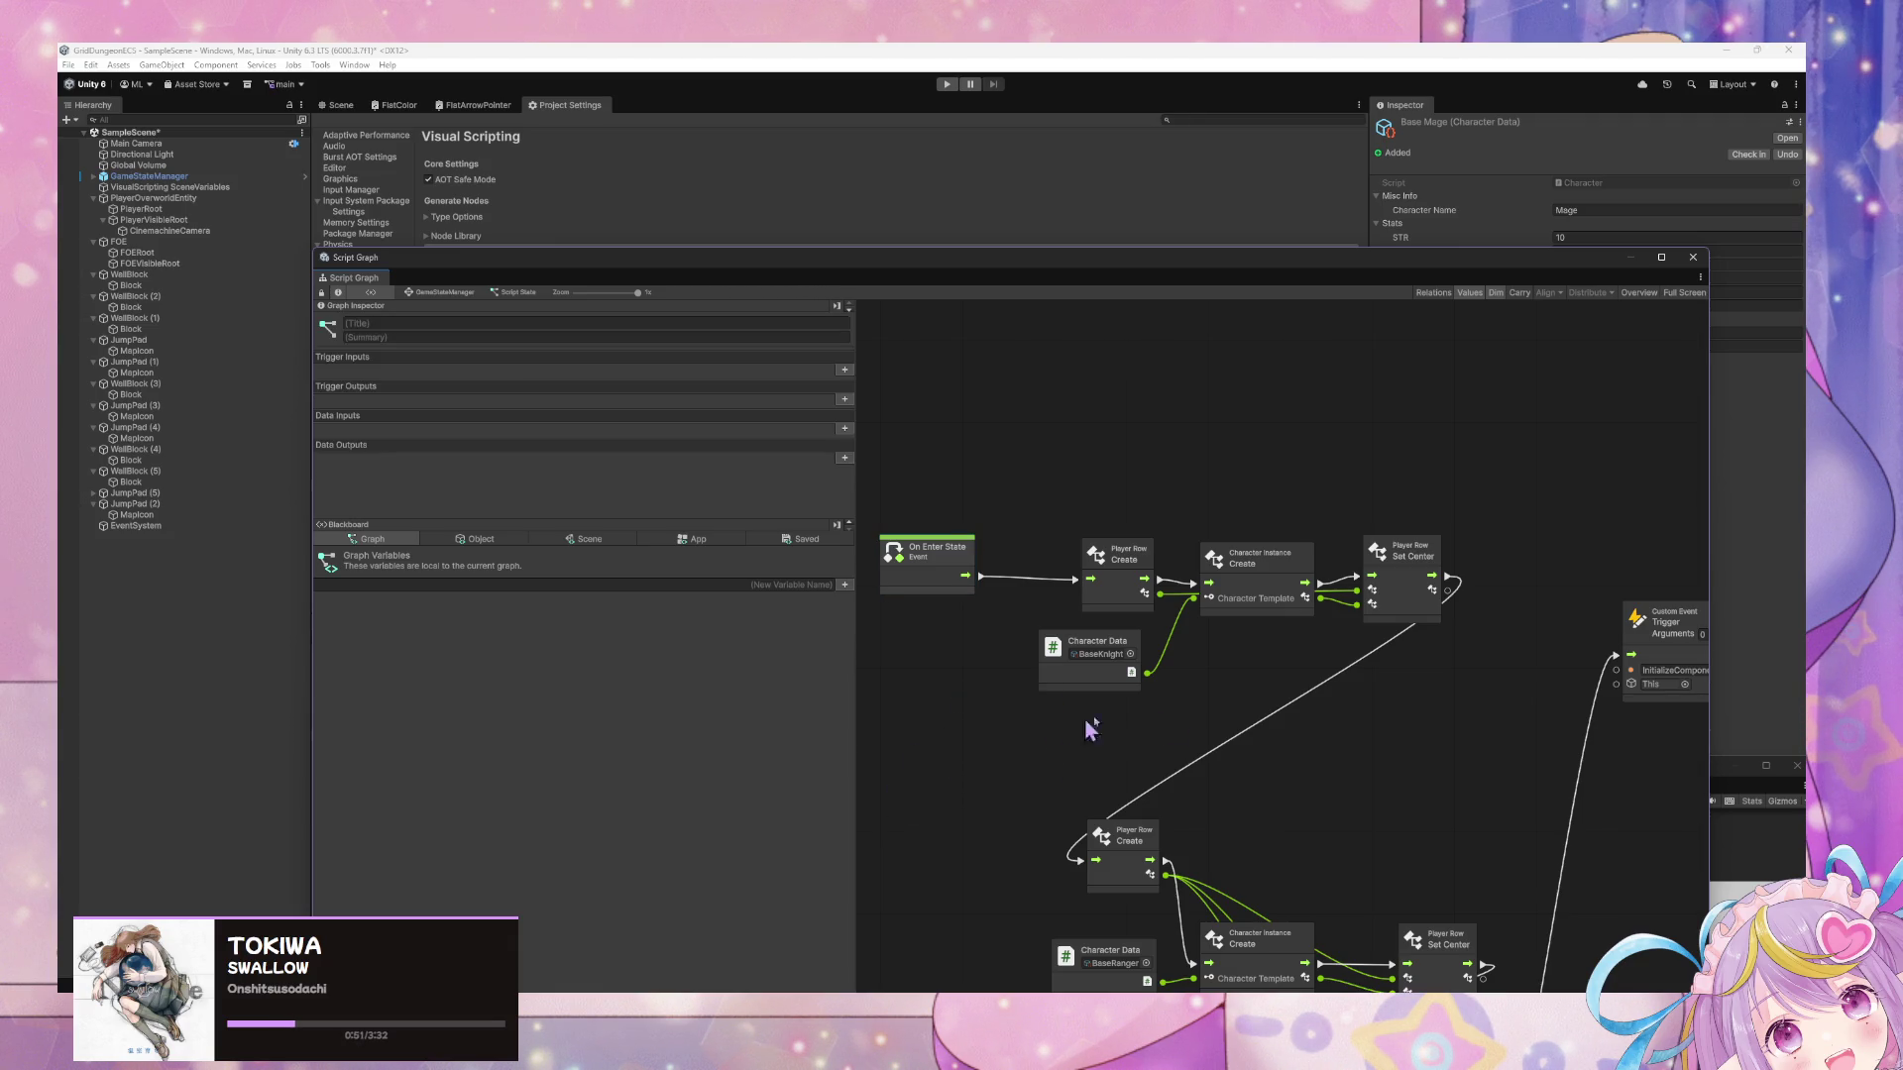
mouse_move(1437, 787)
mouse_down()
mouse_move(1513, 706)
mouse_move(1448, 704)
mouse_move(1359, 628)
mouse_move(1400, 625)
mouse_move(1362, 591)
mouse_up()
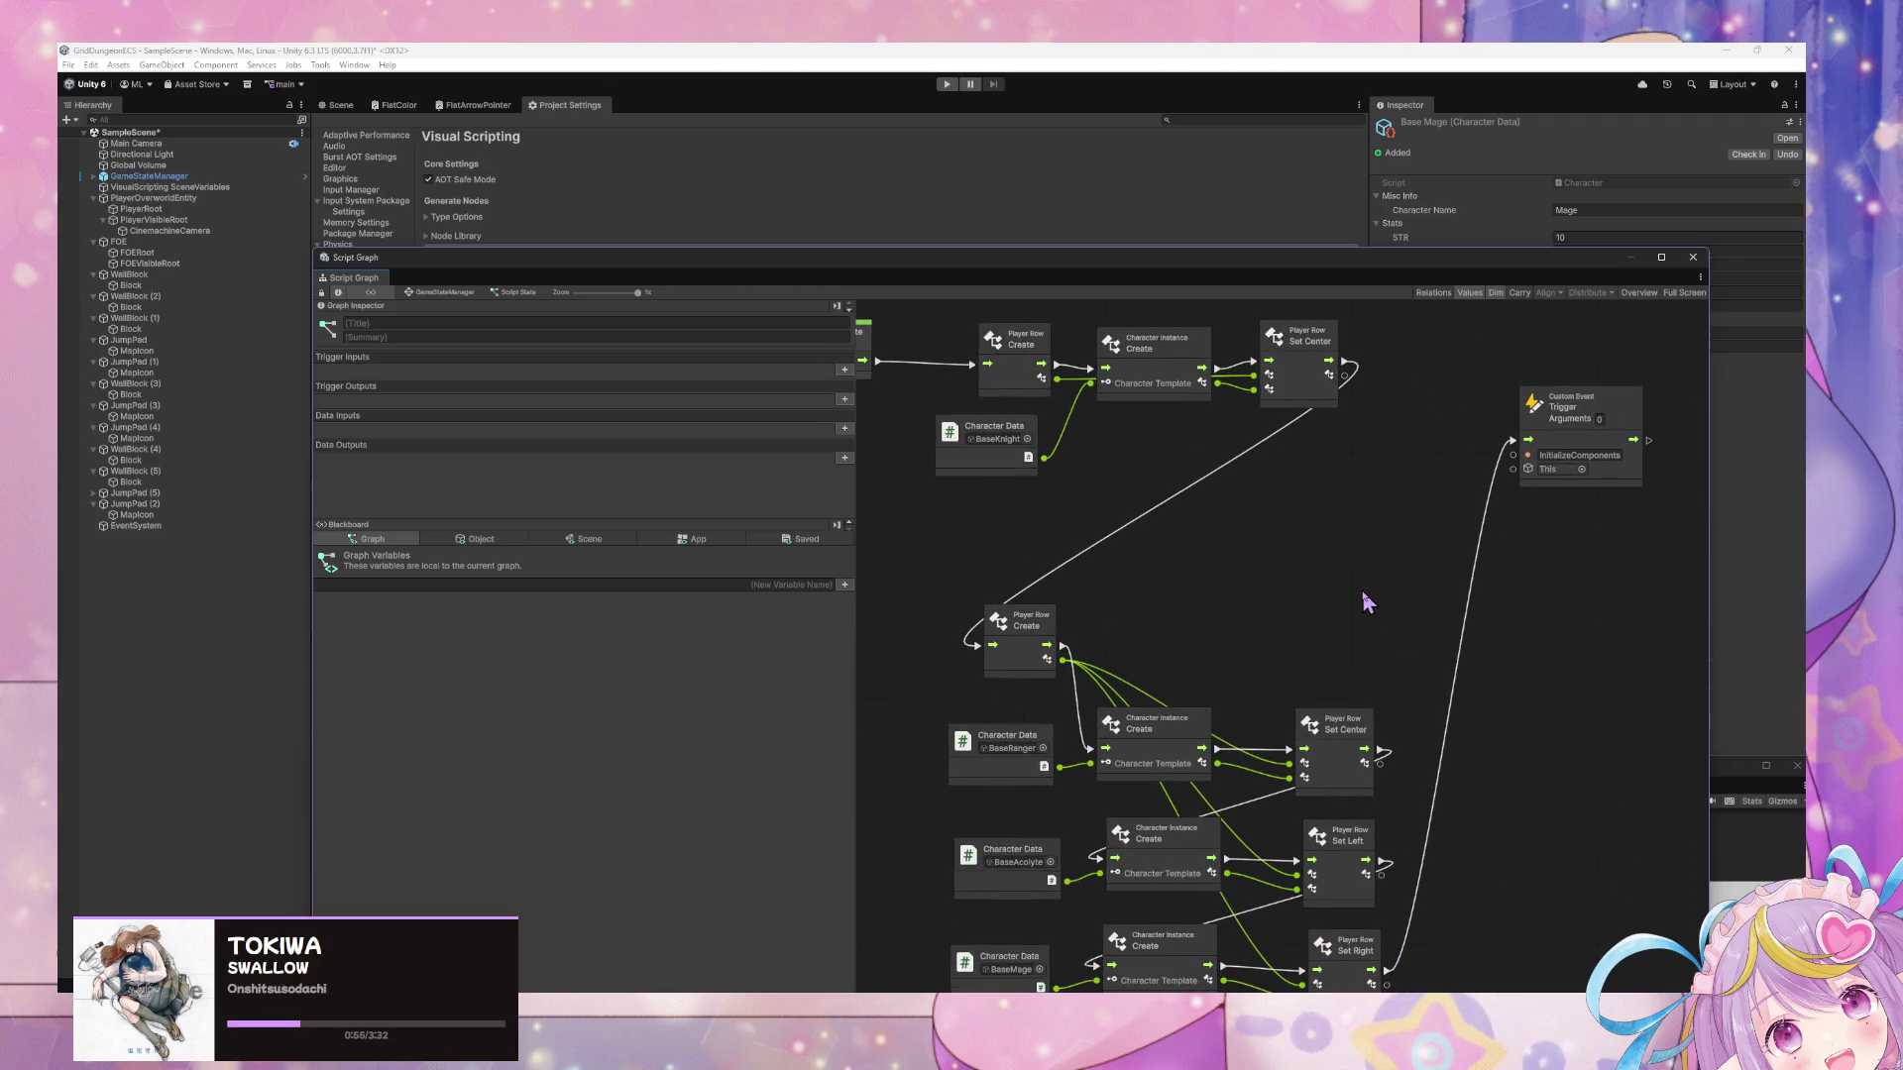
Add a Player Party Create node fed by the Mage's Set Right flow.
right_click(1363, 592)
text(create)
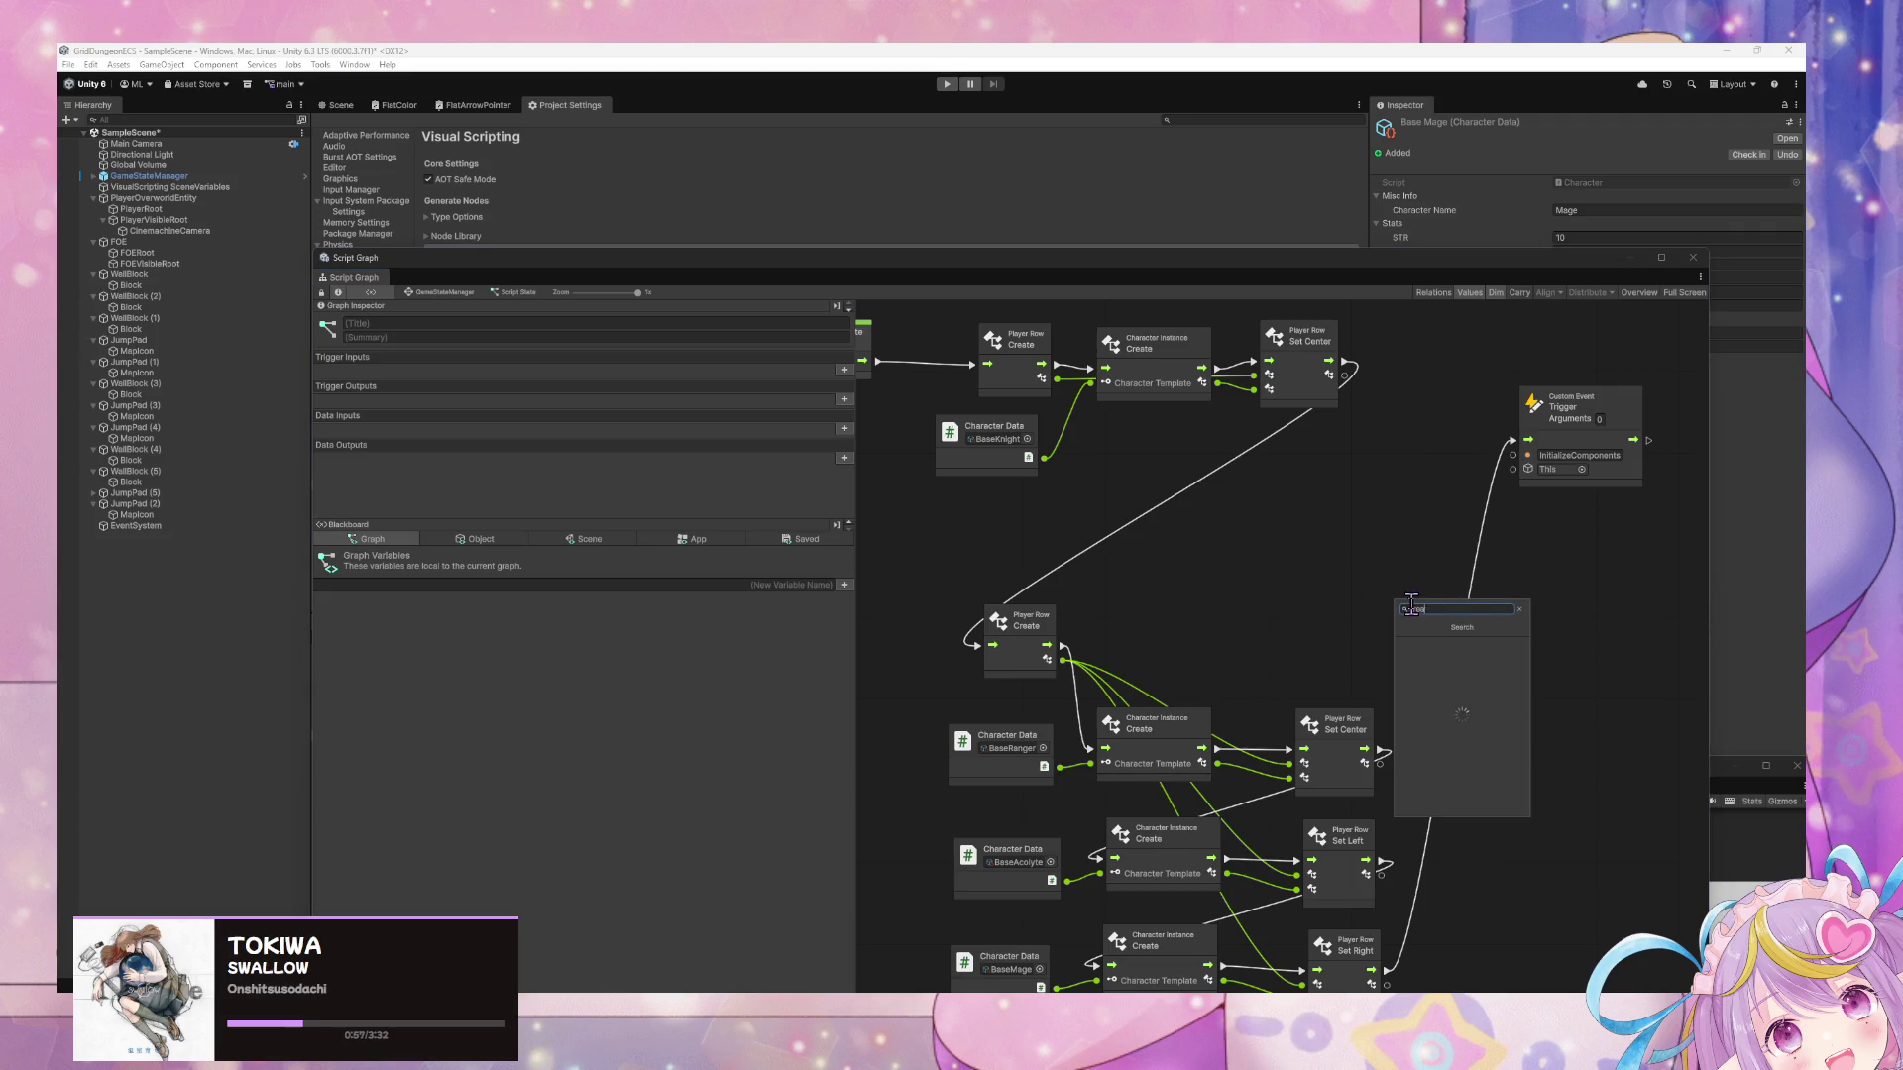
text(party)
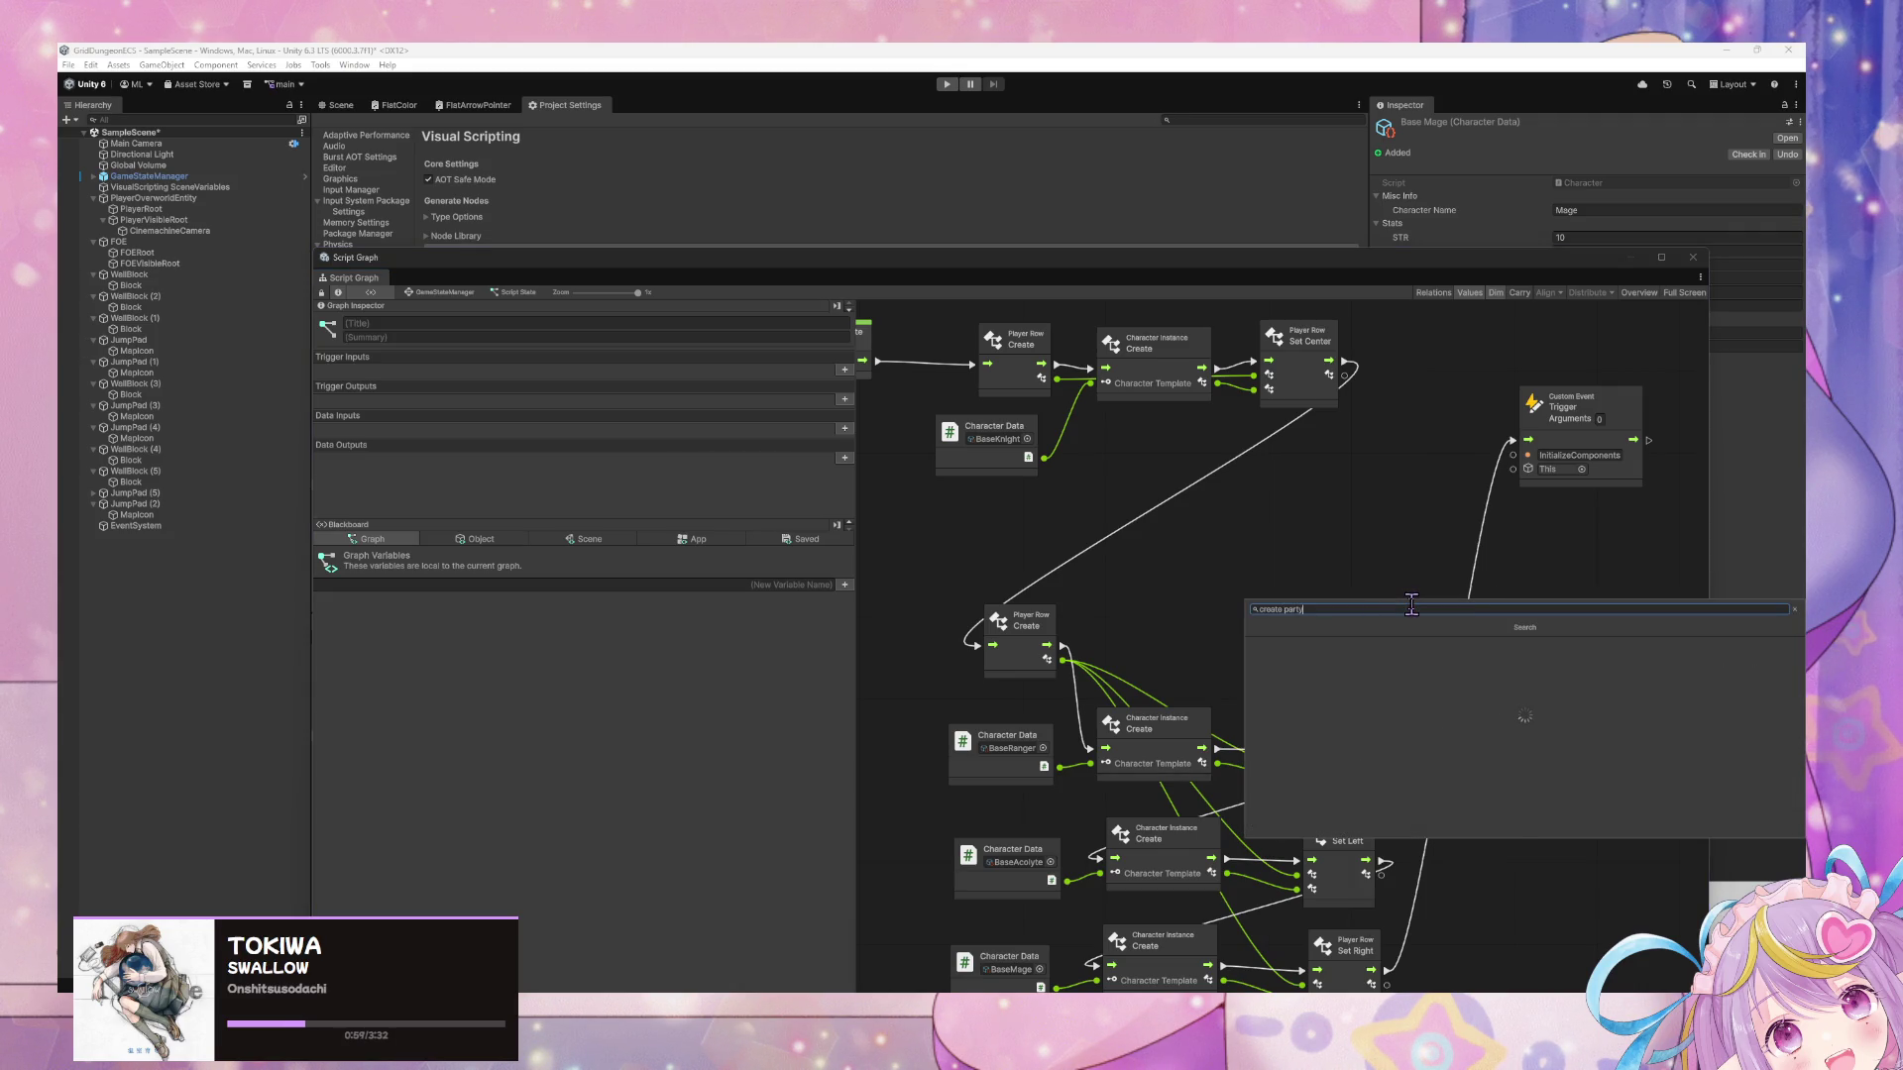
key(Return)
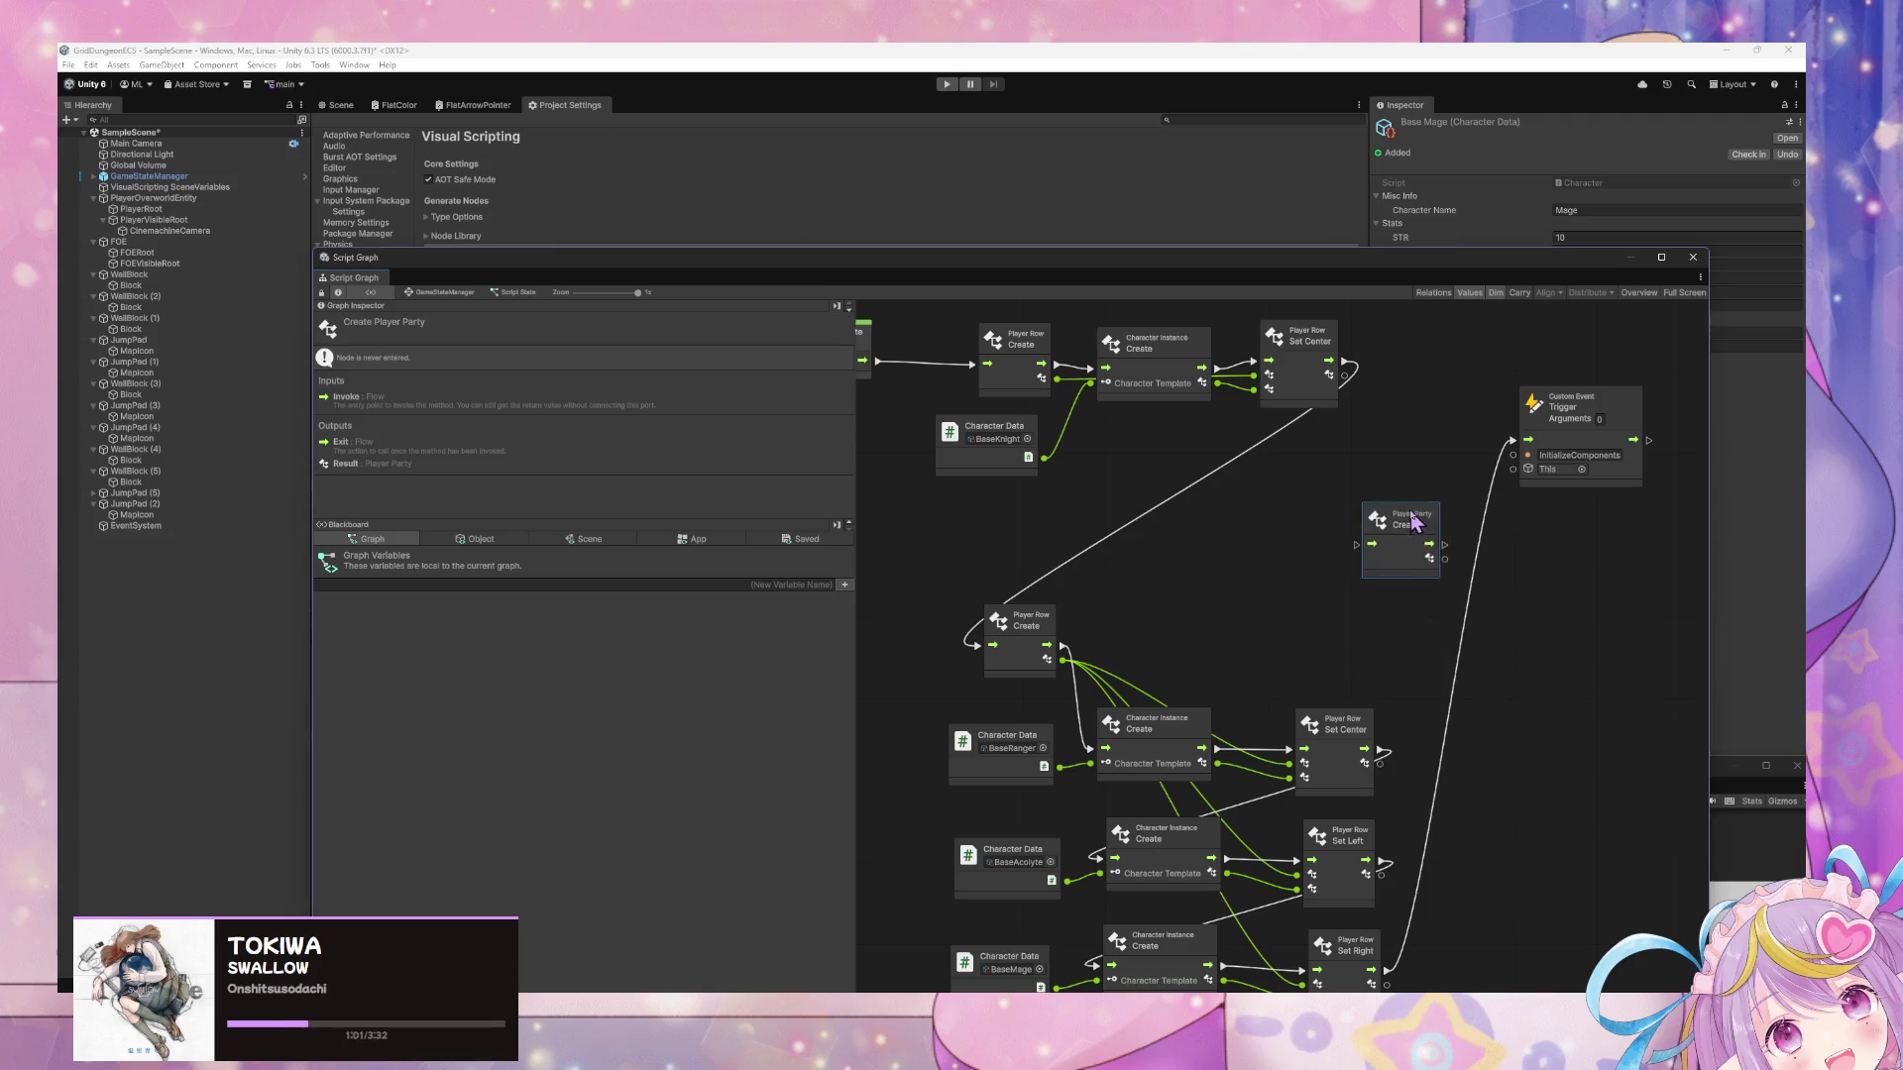
drag(1412, 518, 1416, 502)
mouse_move(1387, 969)
mouse_down()
mouse_move(1359, 628)
mouse_move(1370, 510)
mouse_move(1359, 528)
mouse_up()
drag(1578, 420, 1661, 401)
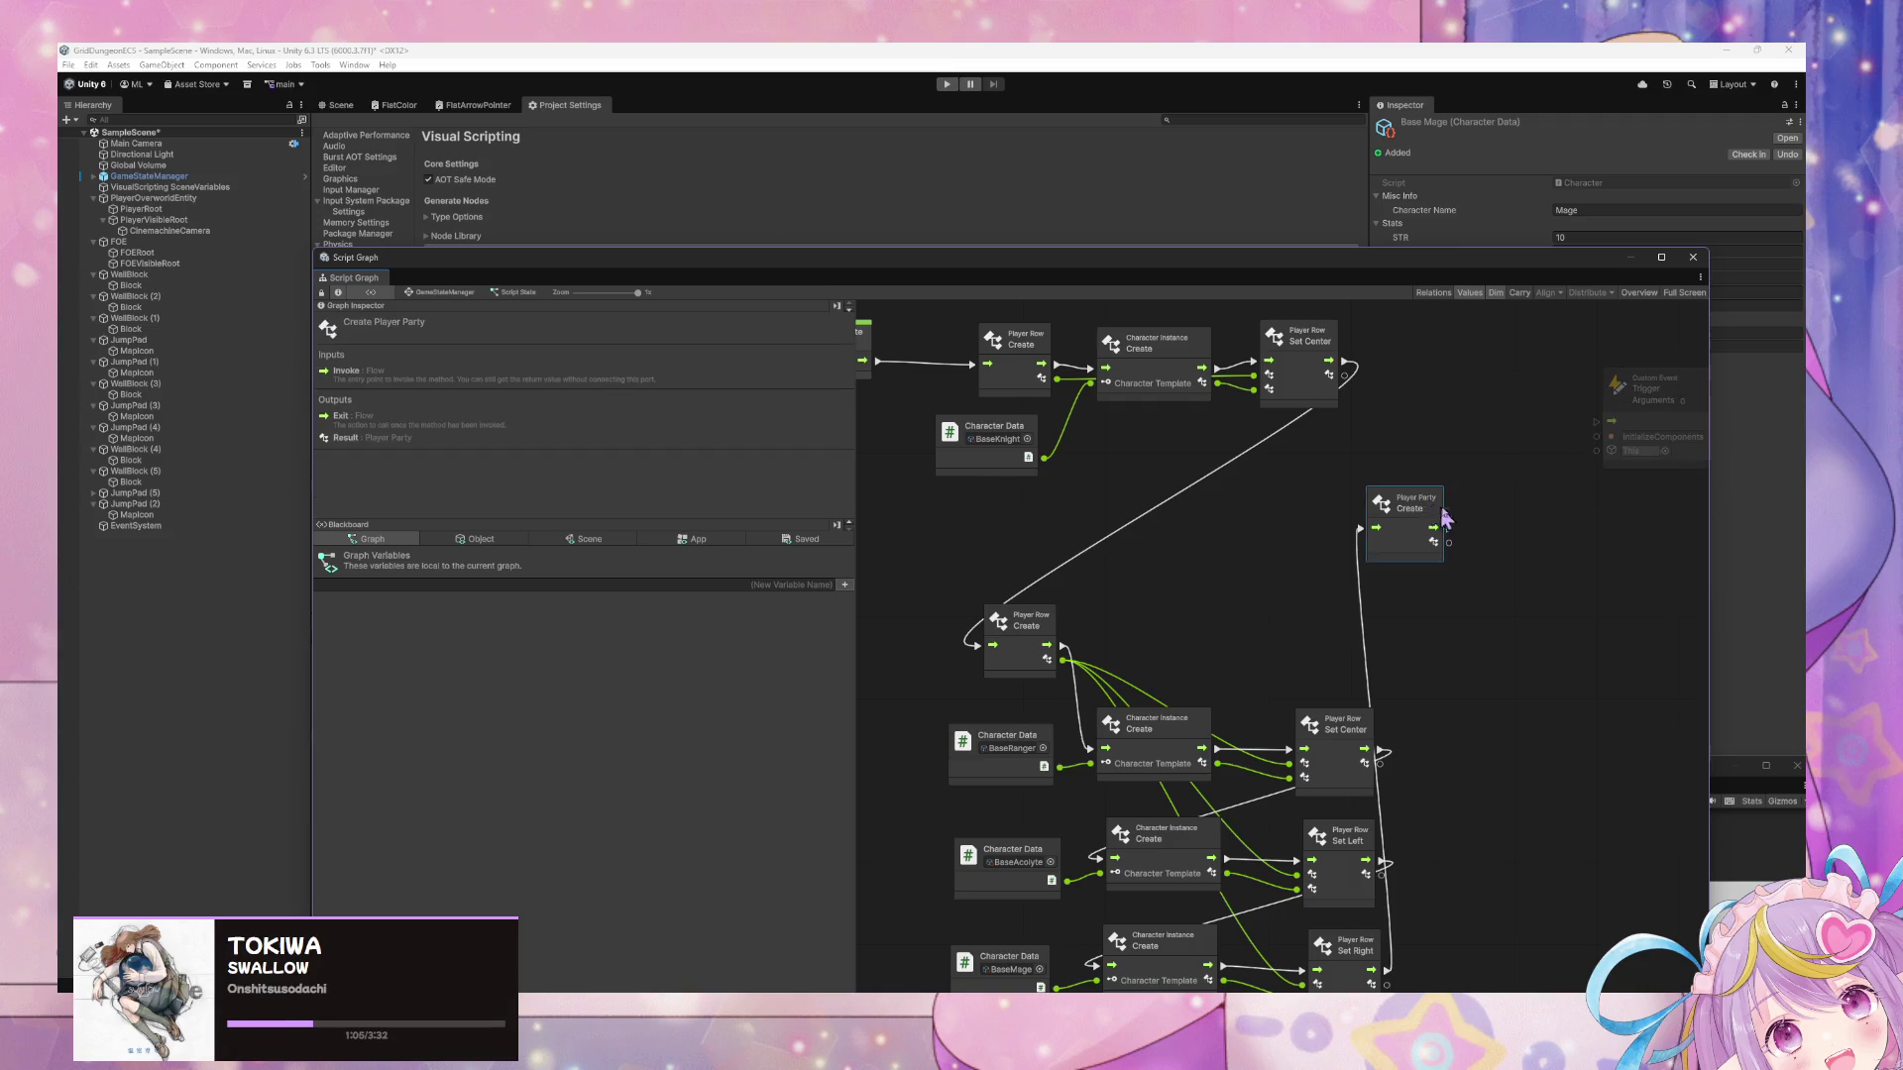
drag(1408, 503, 1484, 514)
Add a Player Party Set Front Row node beside it, taking the first Player Row as value.
right_click(1568, 559)
click(1590, 565)
text(set front)
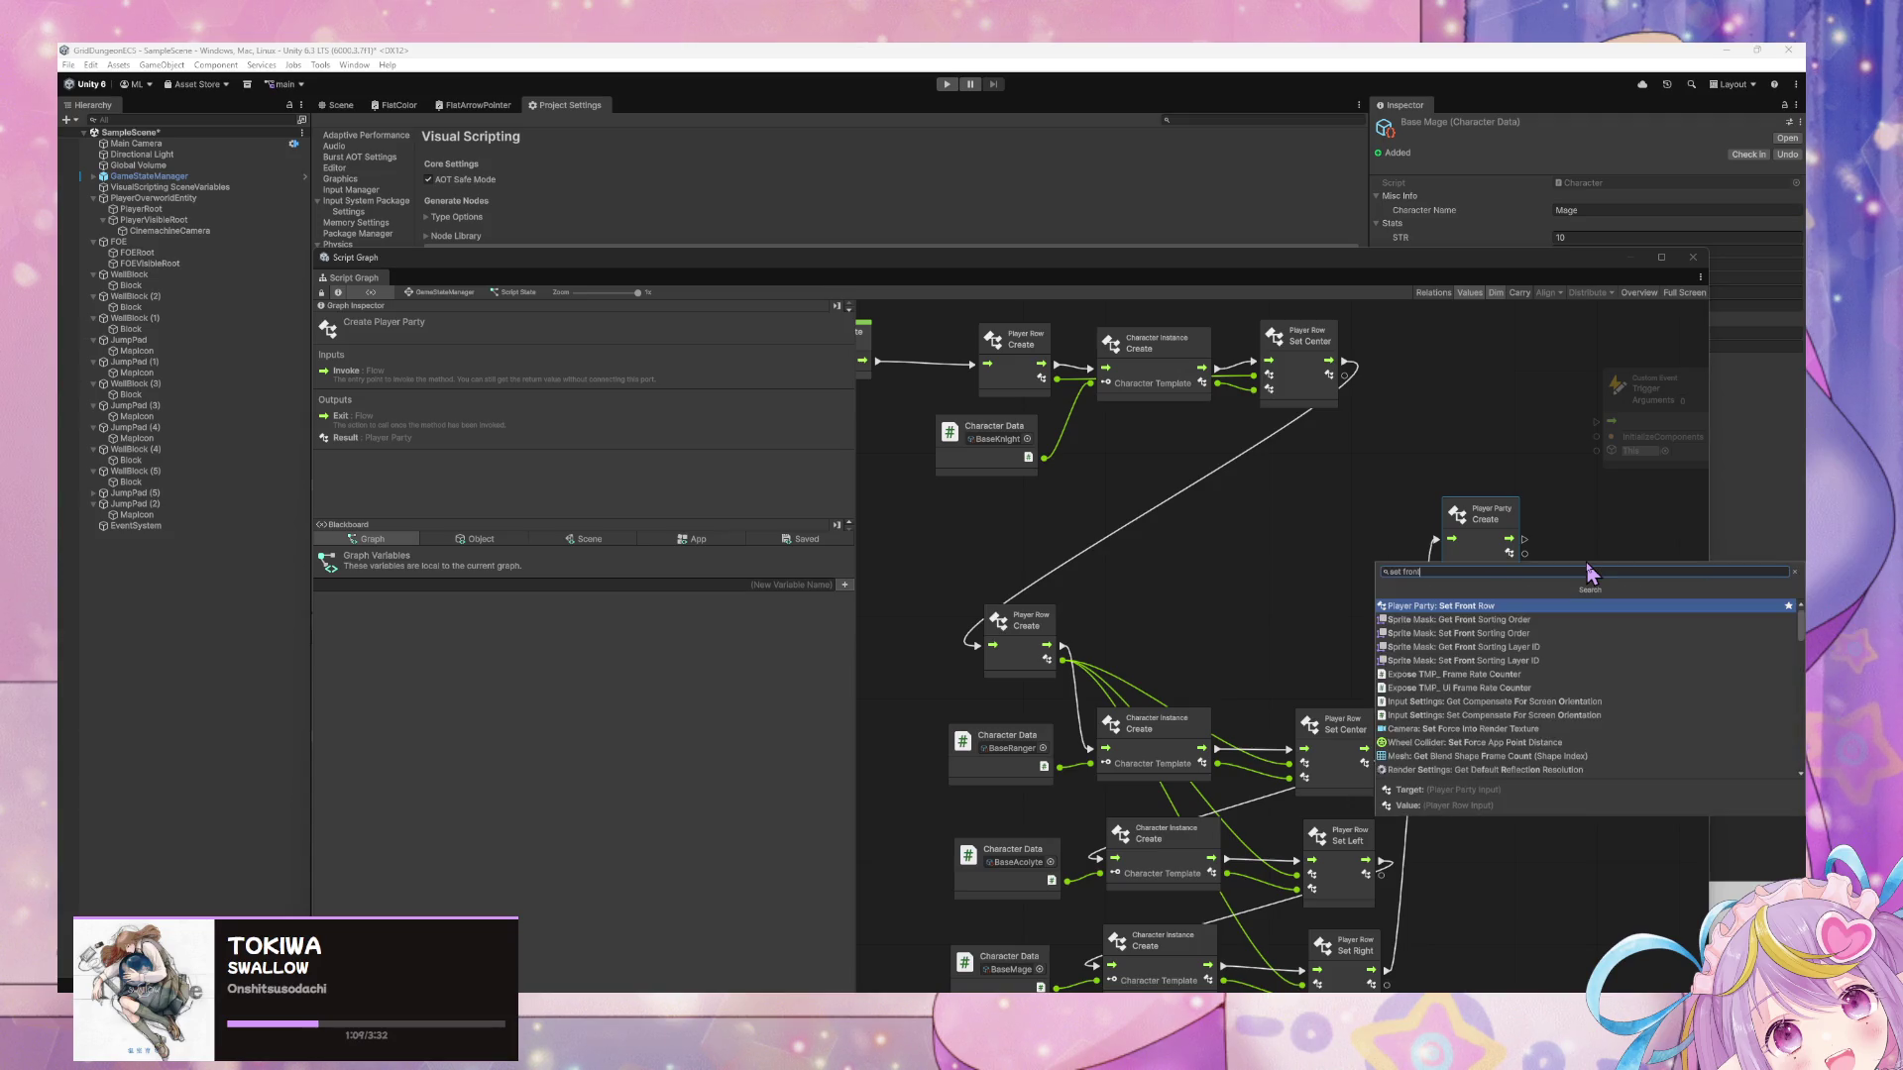
key(Return)
mouse_move(1587, 572)
mouse_down()
mouse_move(1596, 533)
mouse_move(1478, 387)
mouse_up()
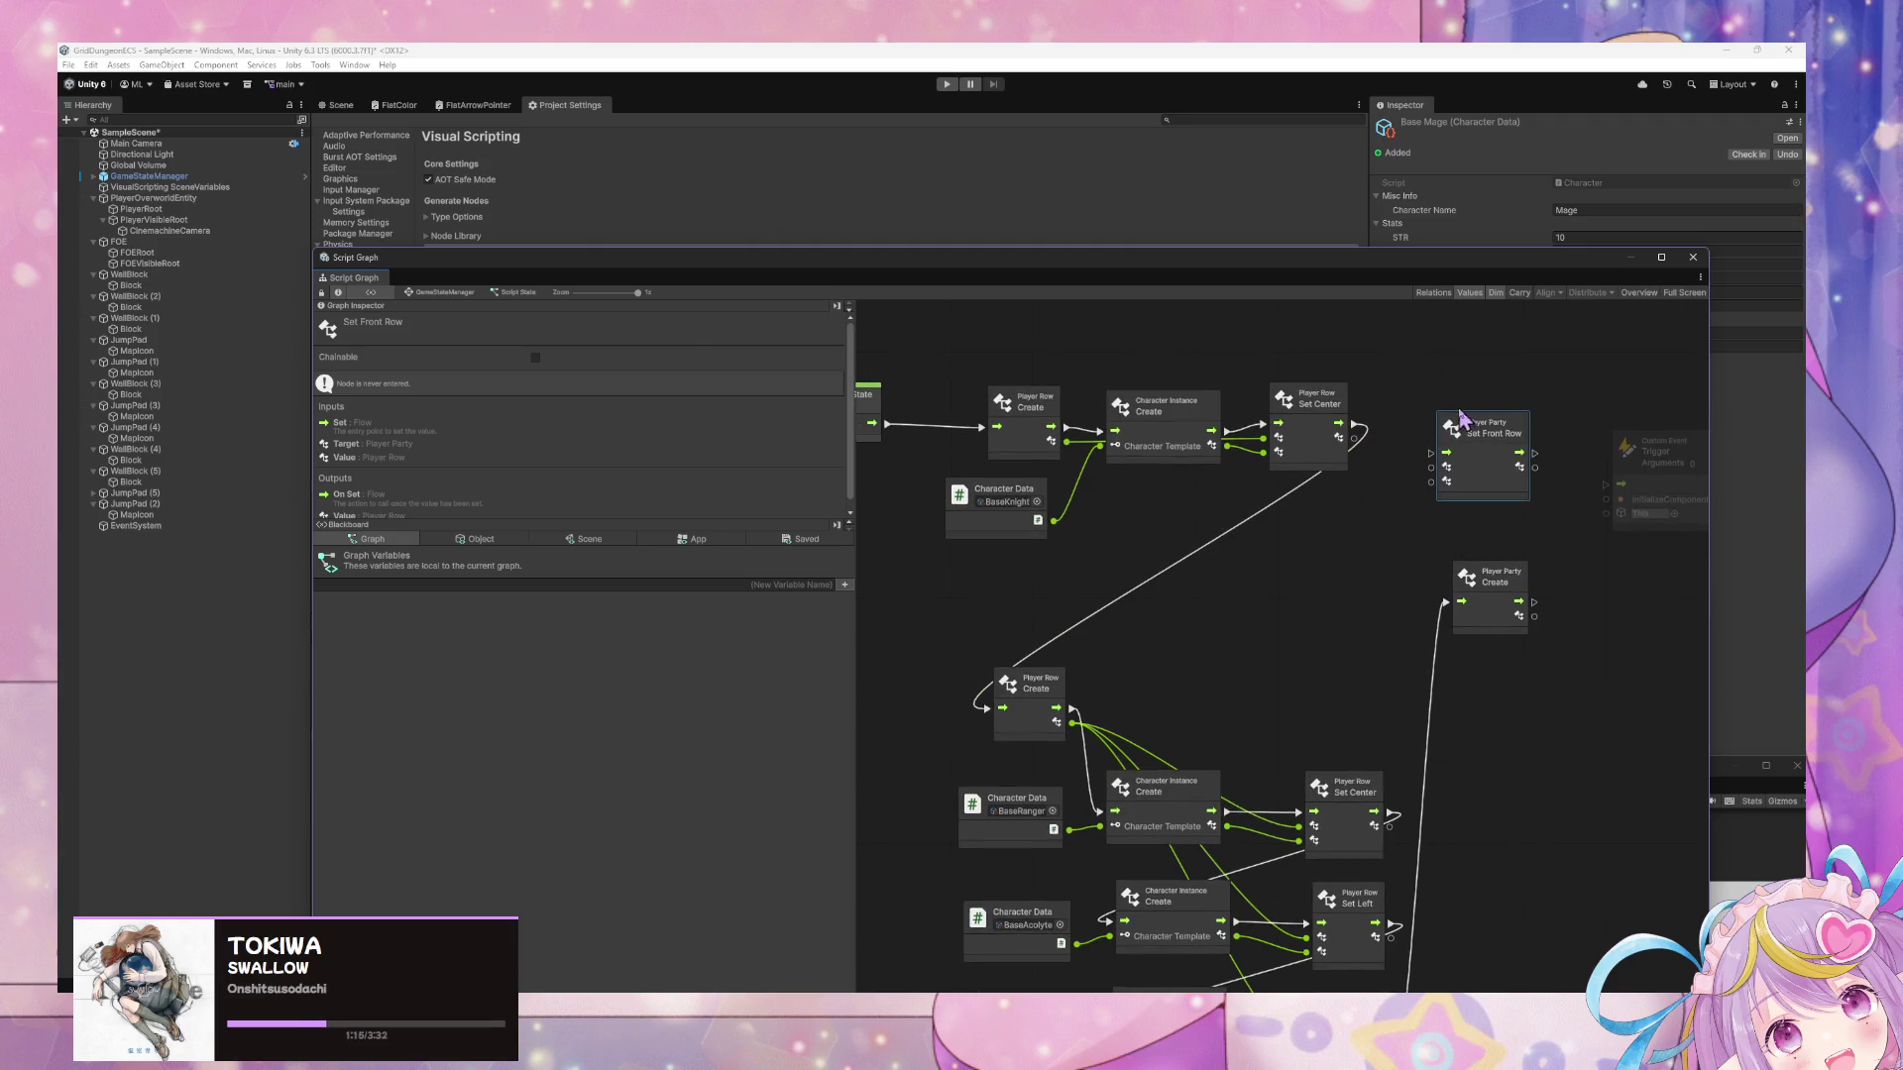
mouse_move(1462, 416)
mouse_down()
mouse_move(1601, 572)
mouse_move(1530, 606)
mouse_move(1485, 599)
mouse_move(1570, 623)
mouse_up()
mouse_move(1355, 438)
mouse_down()
mouse_move(1580, 645)
mouse_move(1326, 567)
mouse_up()
mouse_move(1050, 440)
mouse_down()
mouse_move(1448, 625)
mouse_move(1576, 634)
mouse_move(1427, 594)
mouse_up()
drag(1547, 659, 1360, 597)
Add a Player Party: Set Back Row node right of Set Front Row and chain its flow in.
click(1419, 511)
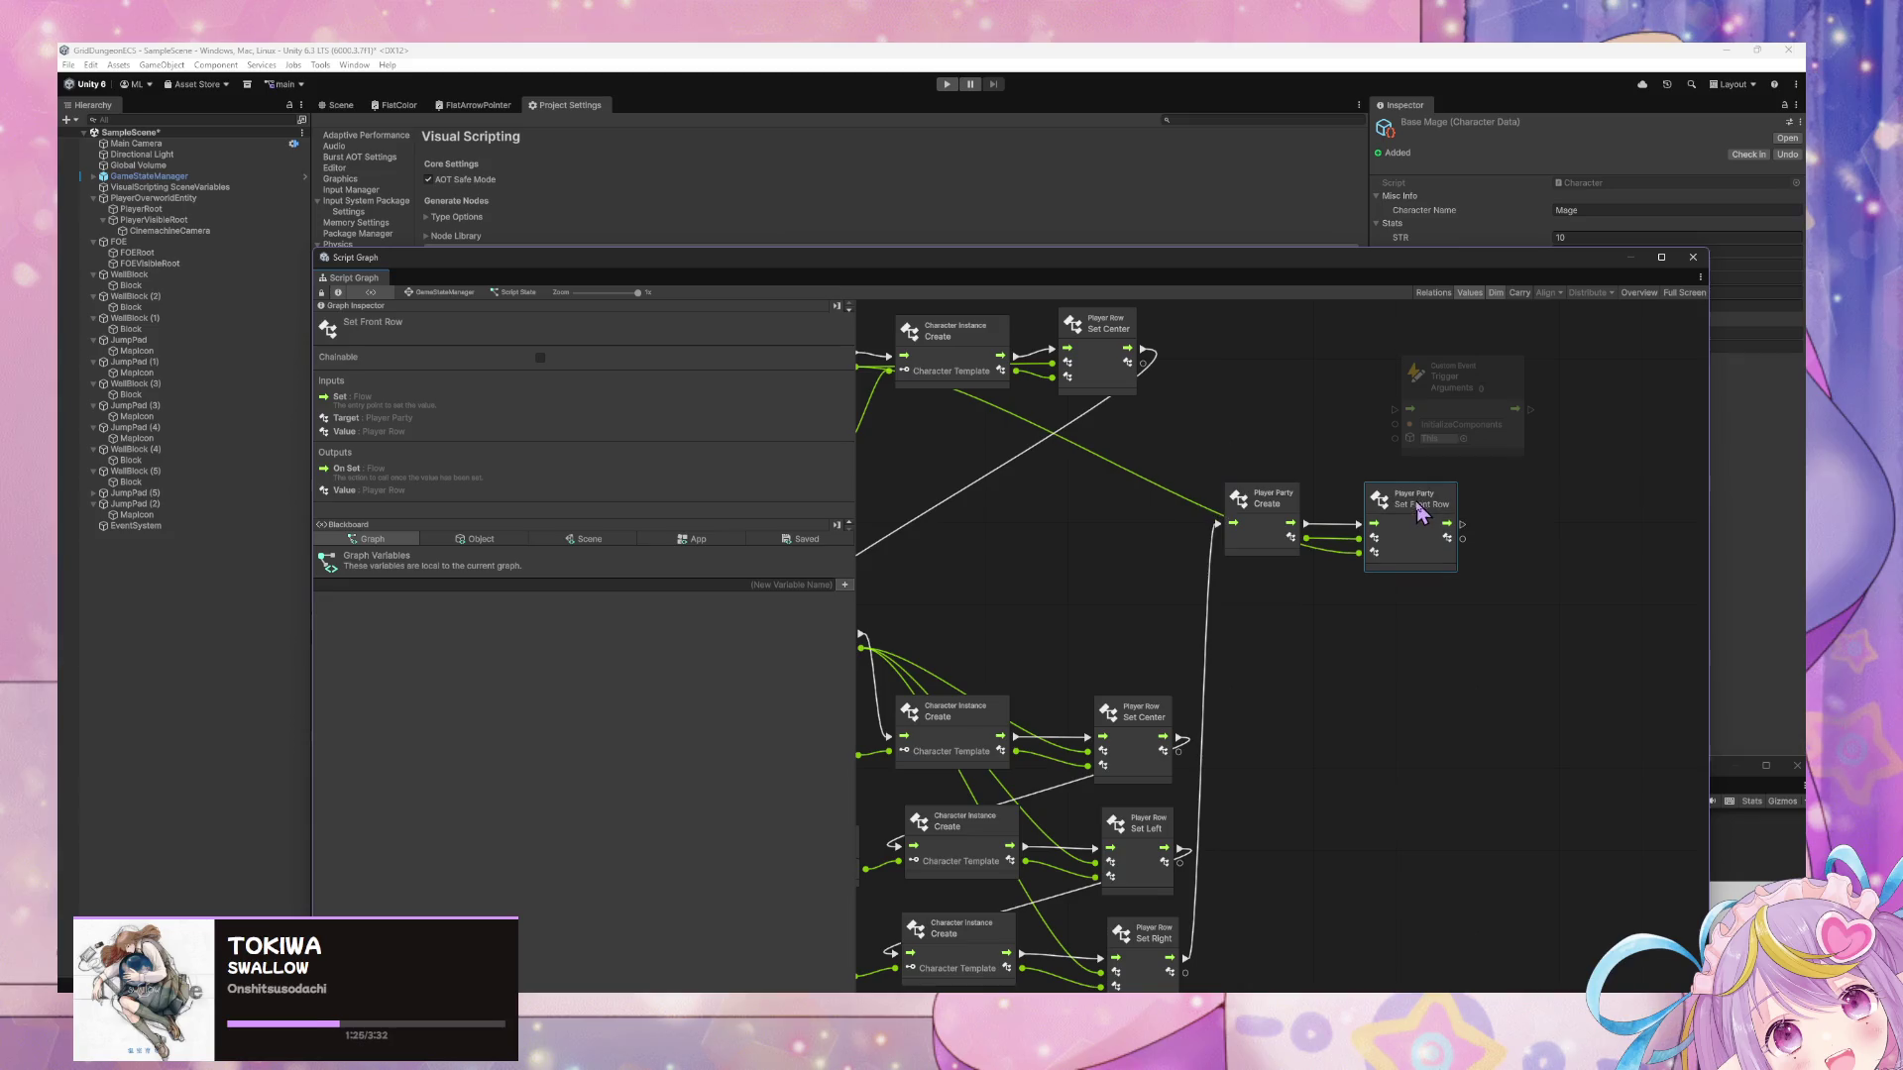
right_click(1504, 513)
click(1533, 515)
text(set back row)
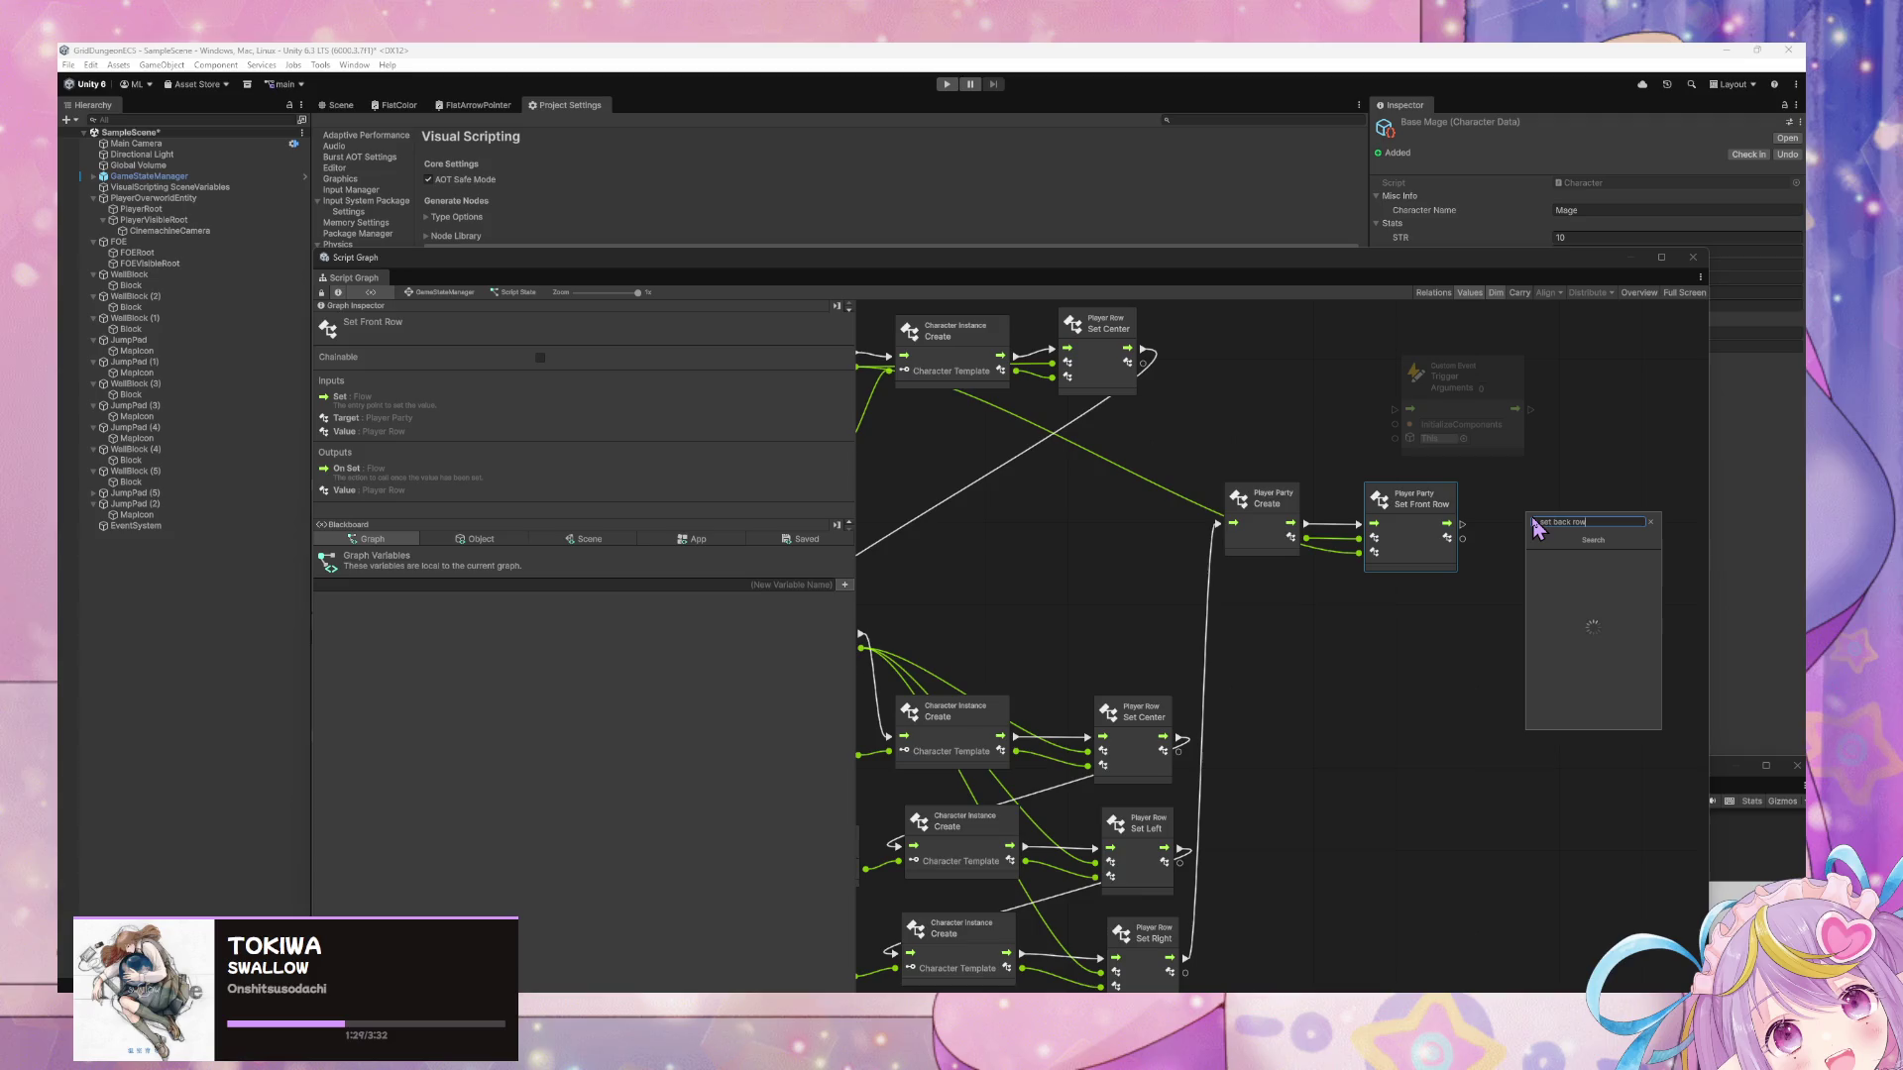
key(Return)
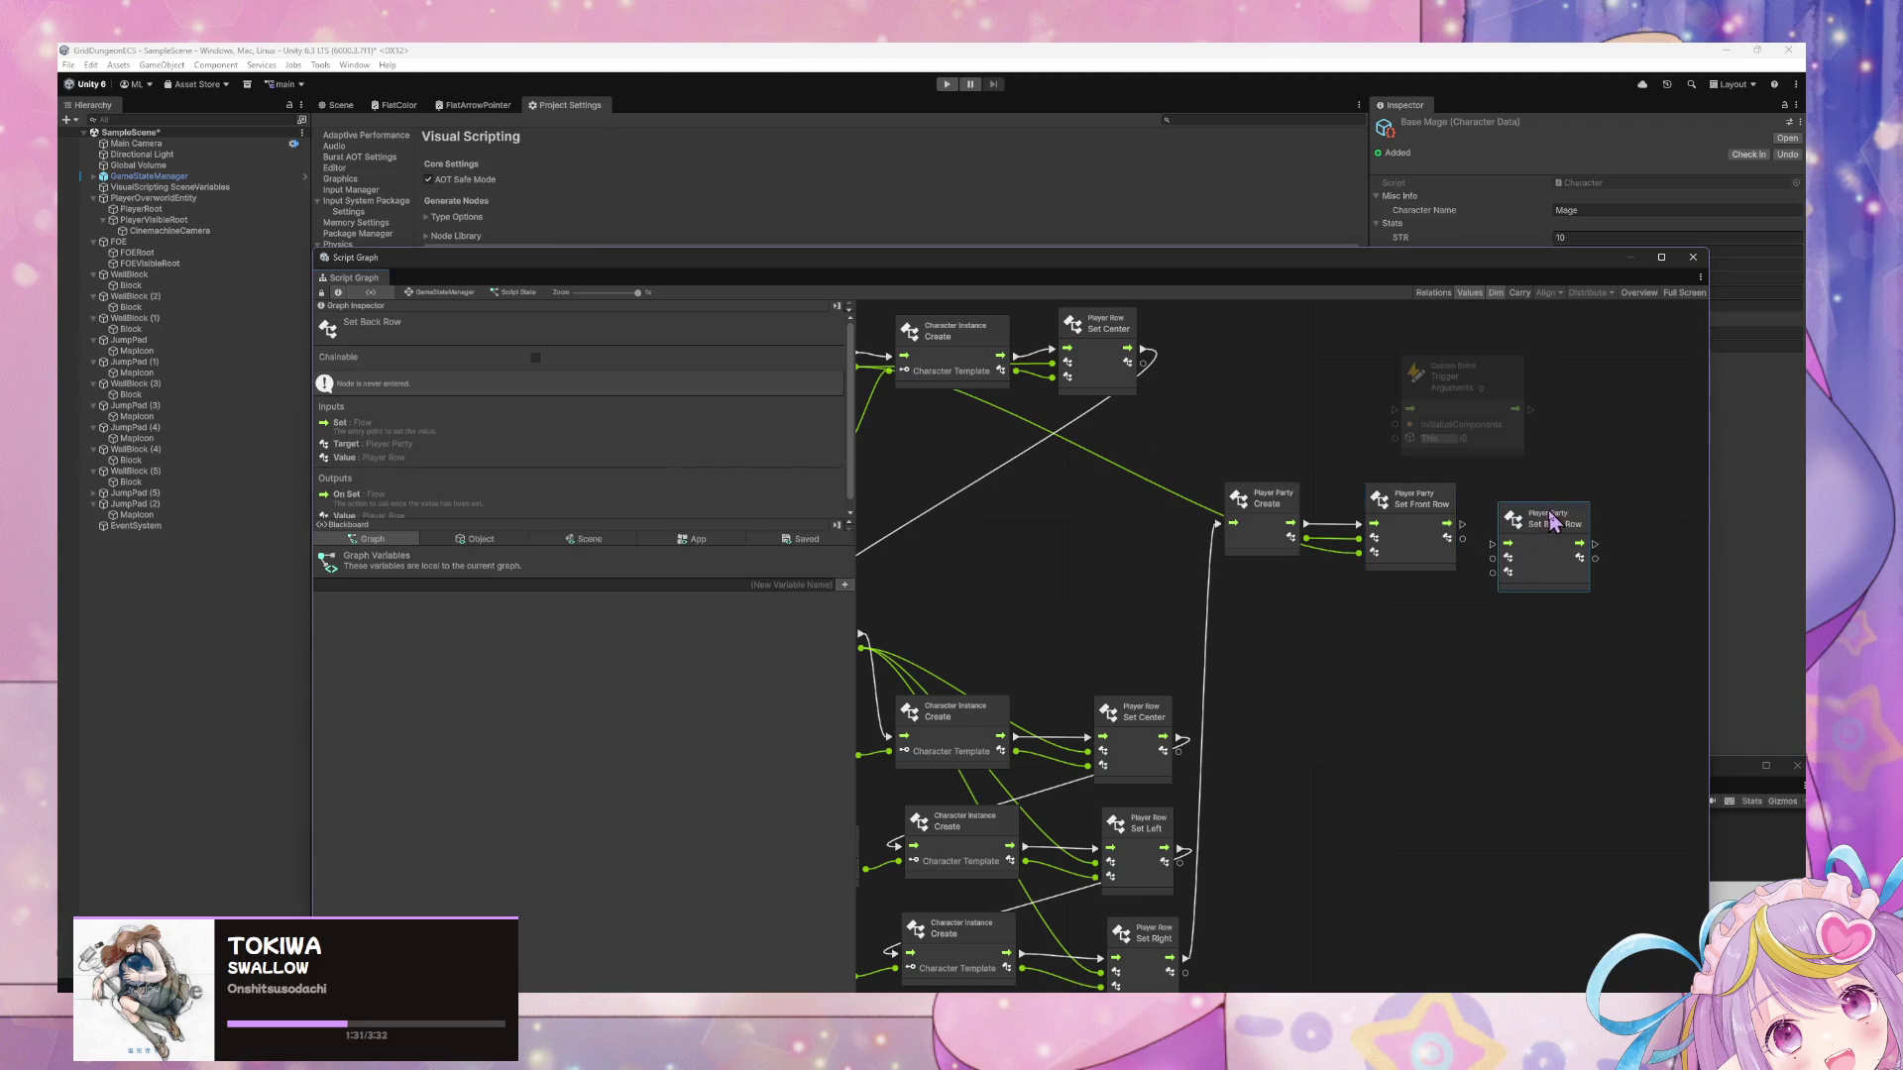
drag(1552, 523, 1573, 499)
drag(1462, 523, 1516, 523)
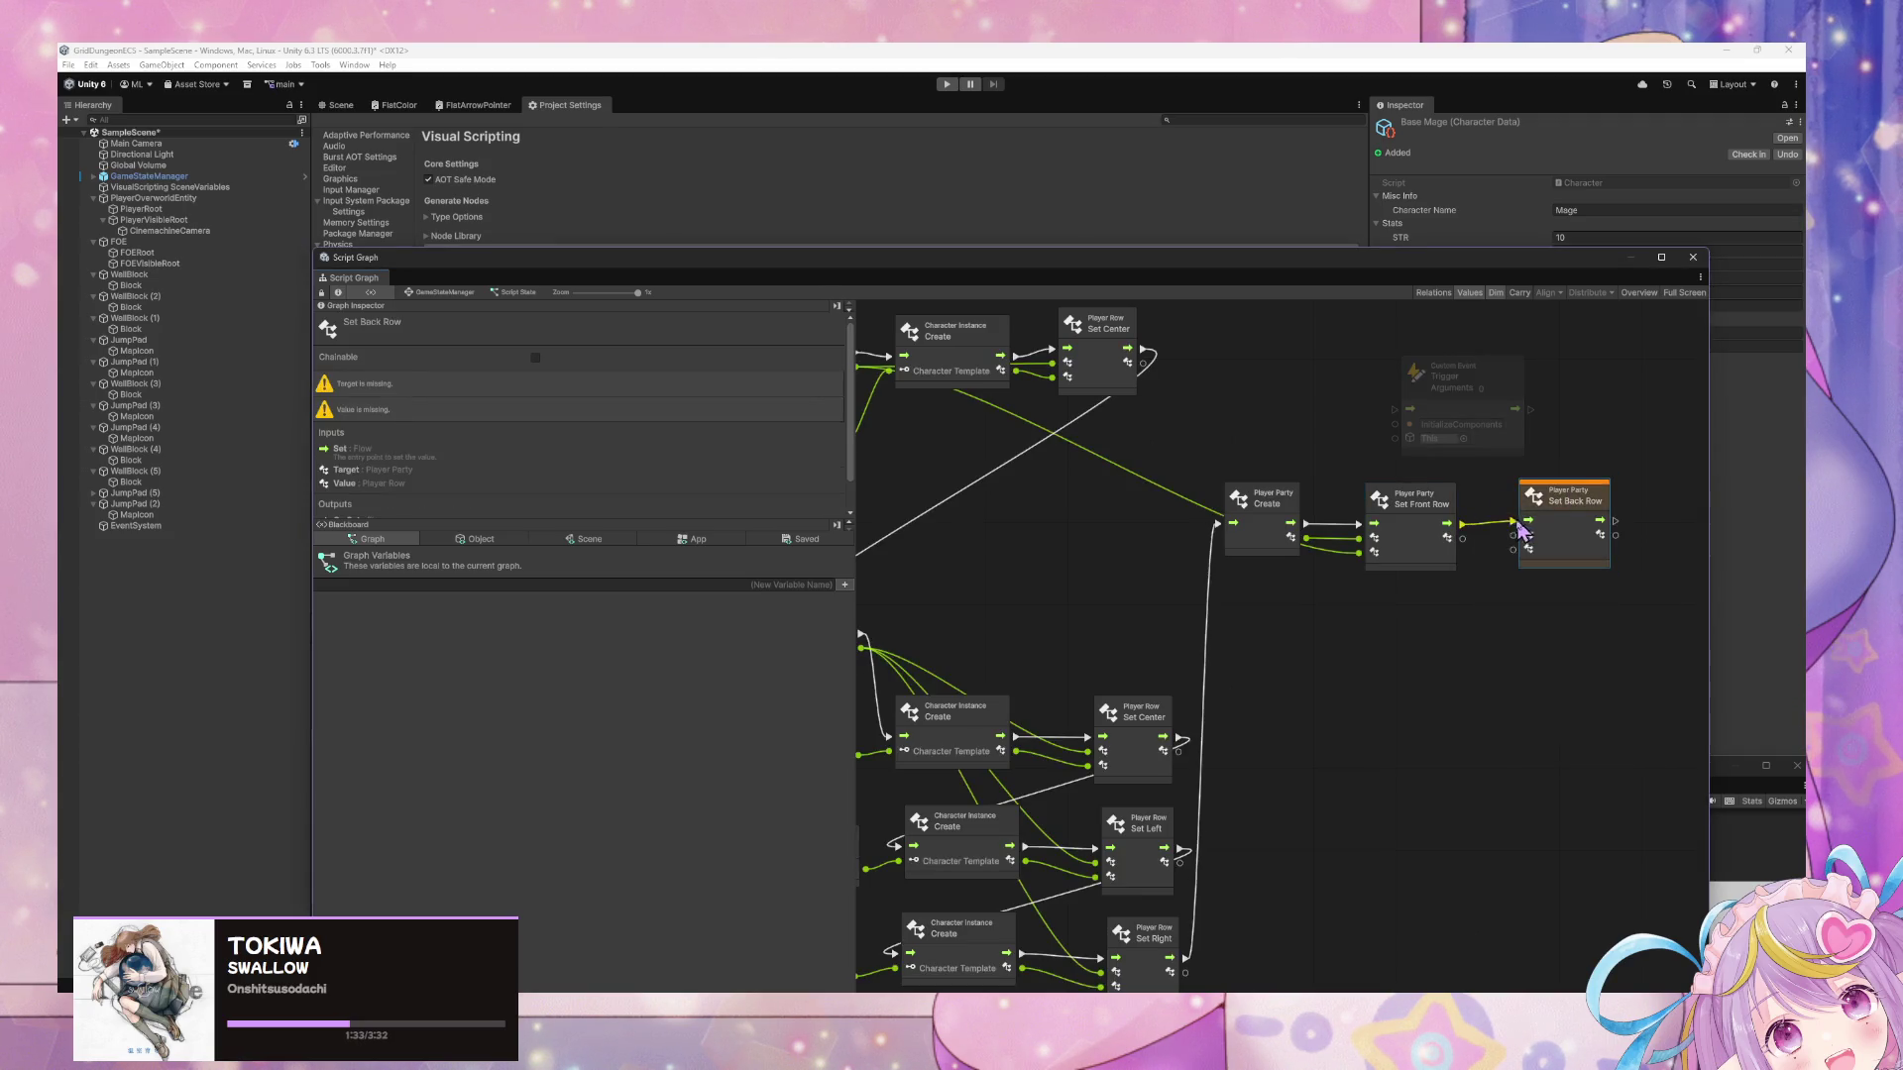
Connect the first Player Row Create output into Set Front Row's row input.
scroll(1380, 565, down, 2)
scroll(1329, 645, right, 2)
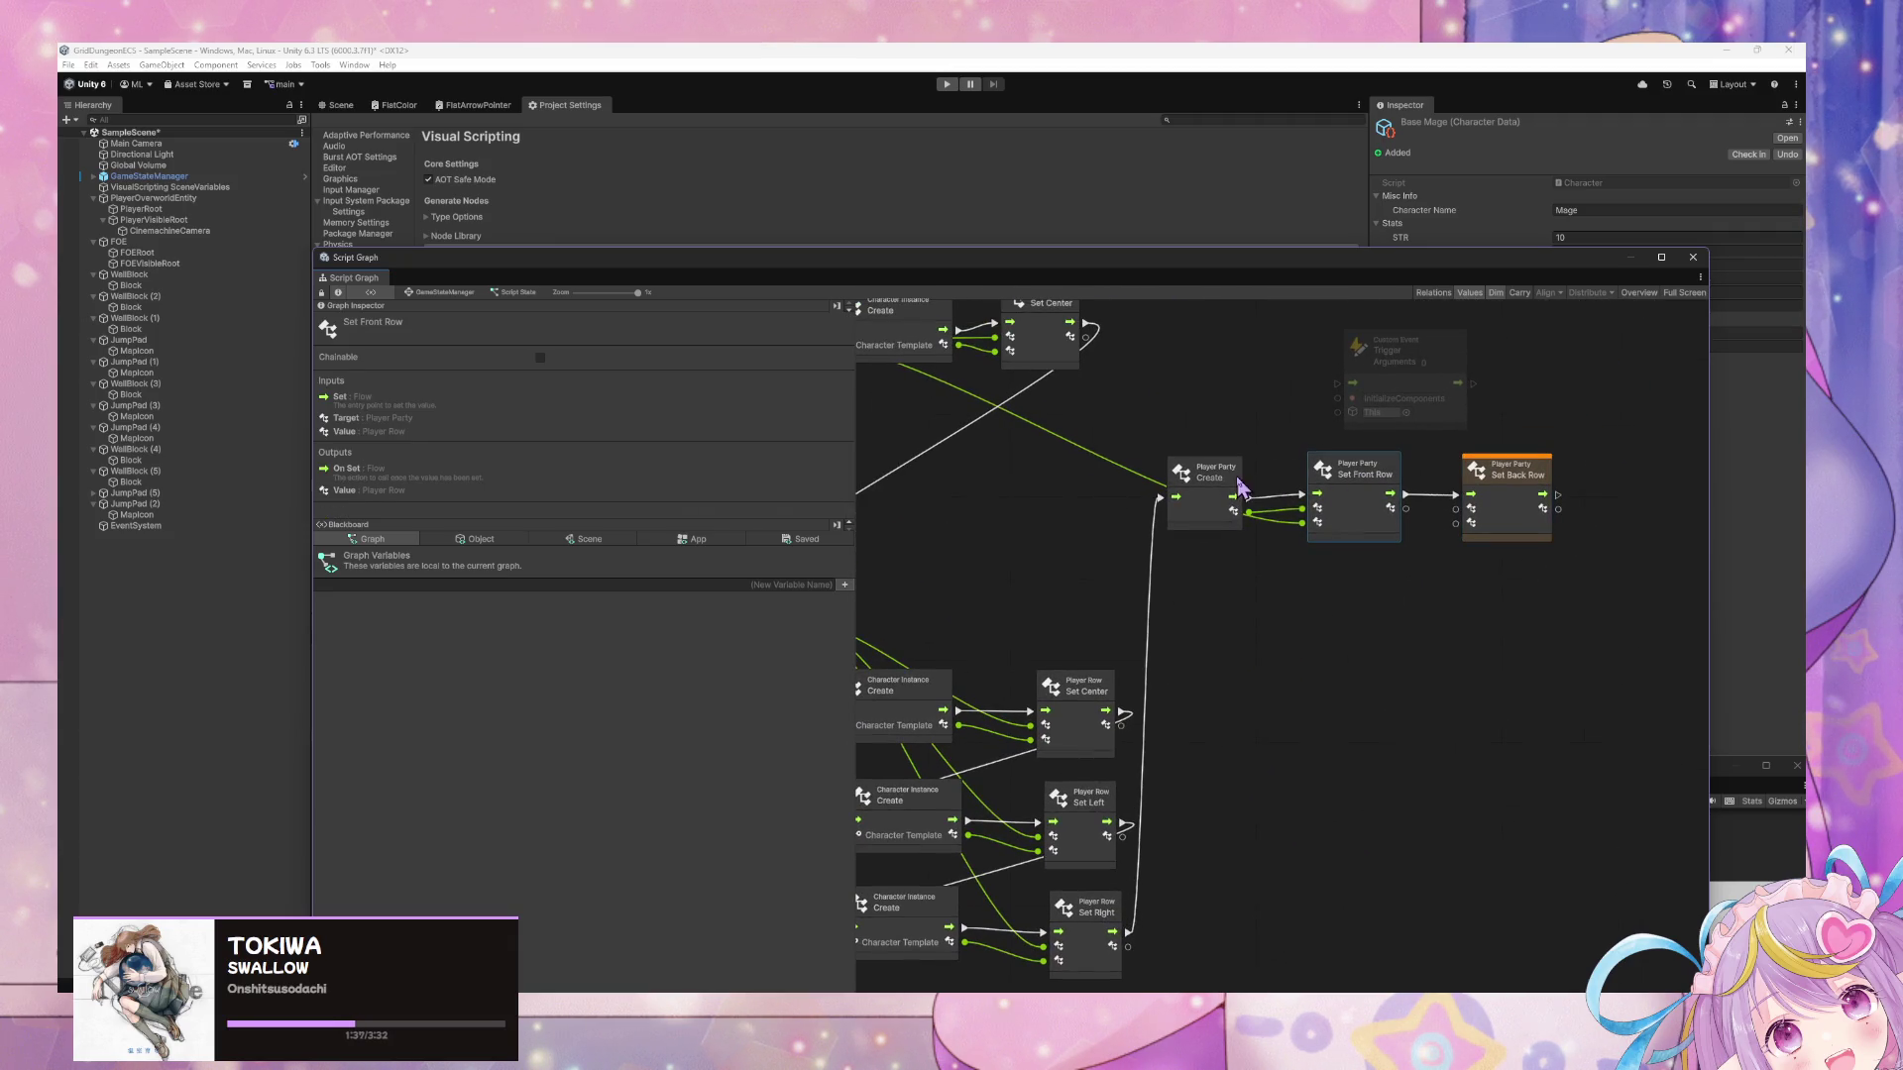
drag(1229, 484, 1227, 477)
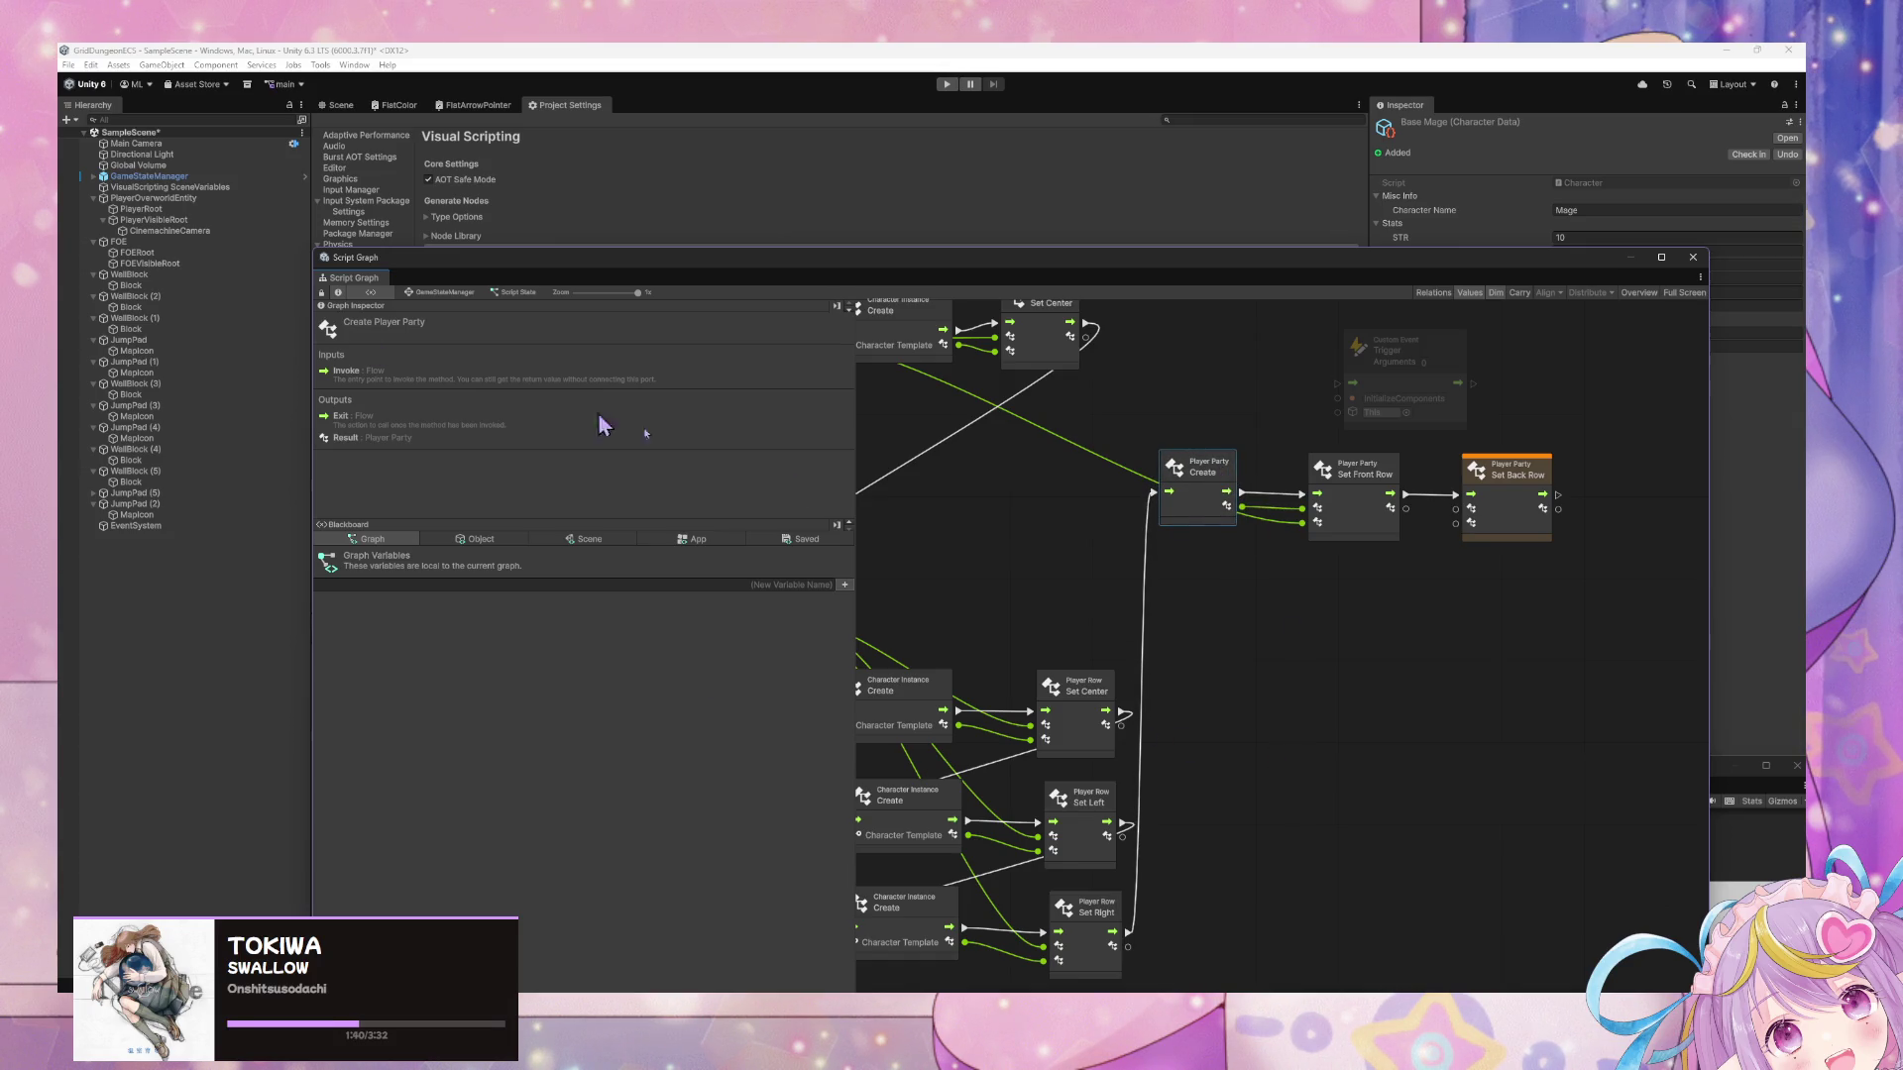
scroll(1100, 739, left, 3)
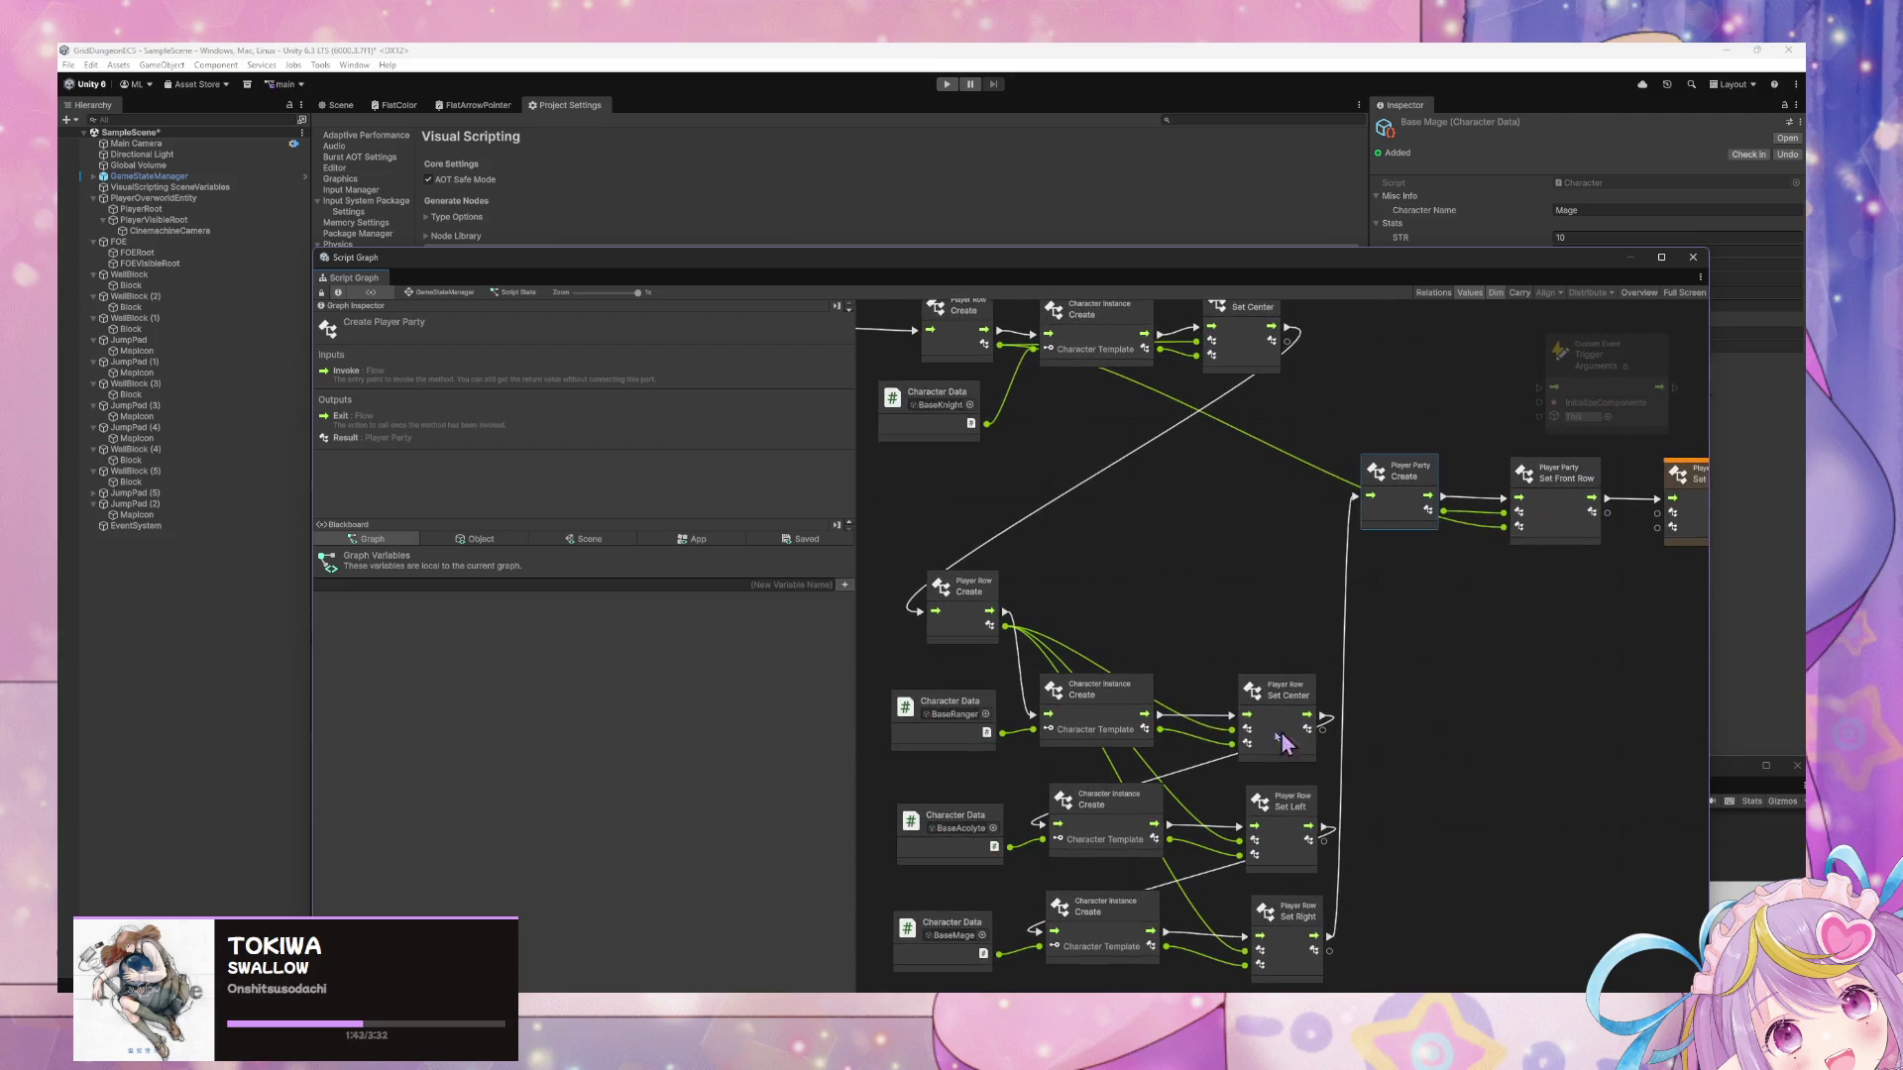
mouse_move(1006, 626)
mouse_down()
mouse_move(1449, 642)
mouse_move(1389, 544)
mouse_move(1414, 525)
mouse_move(1246, 516)
mouse_move(1504, 503)
mouse_up()
scroll(1417, 595, right, 3)
scroll(1266, 600, up, 1)
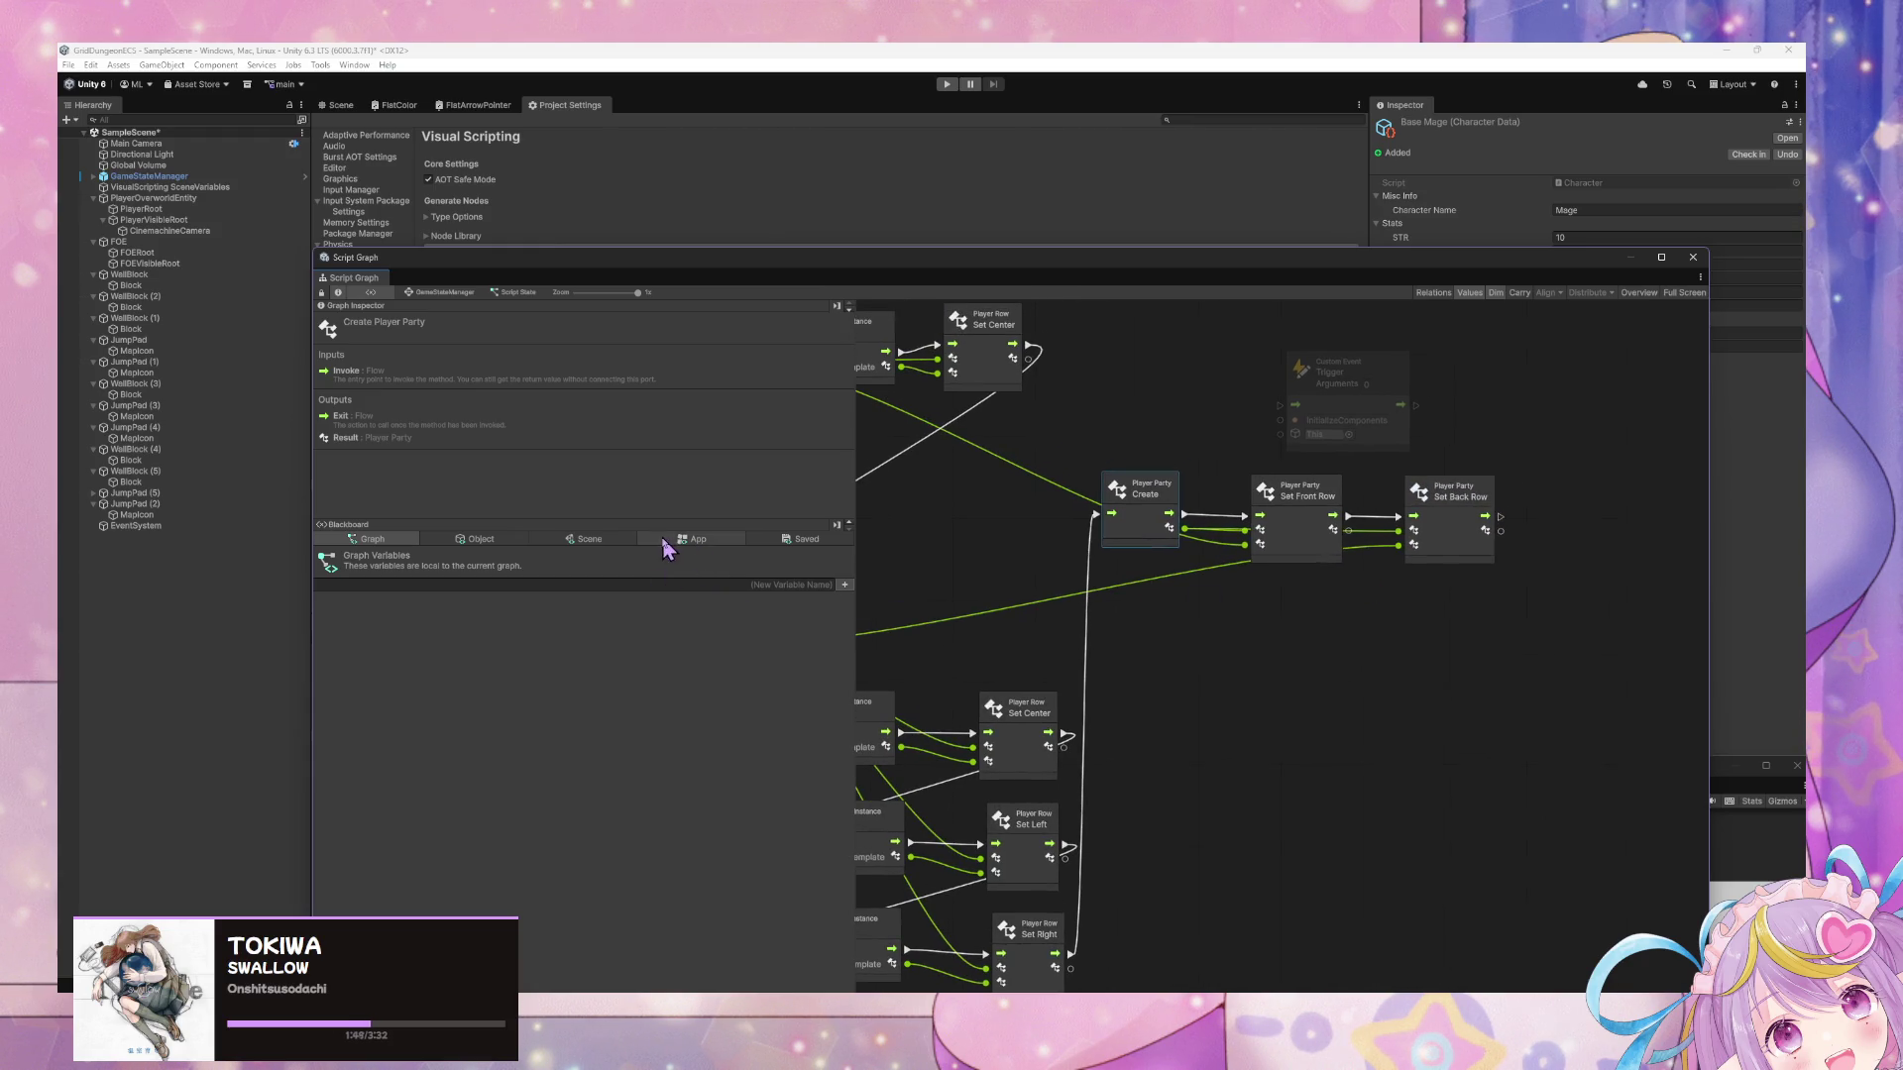
Show the Application Variables with PlayerParty, then search nodes for 'set player par'.
click(694, 539)
right_click(1415, 627)
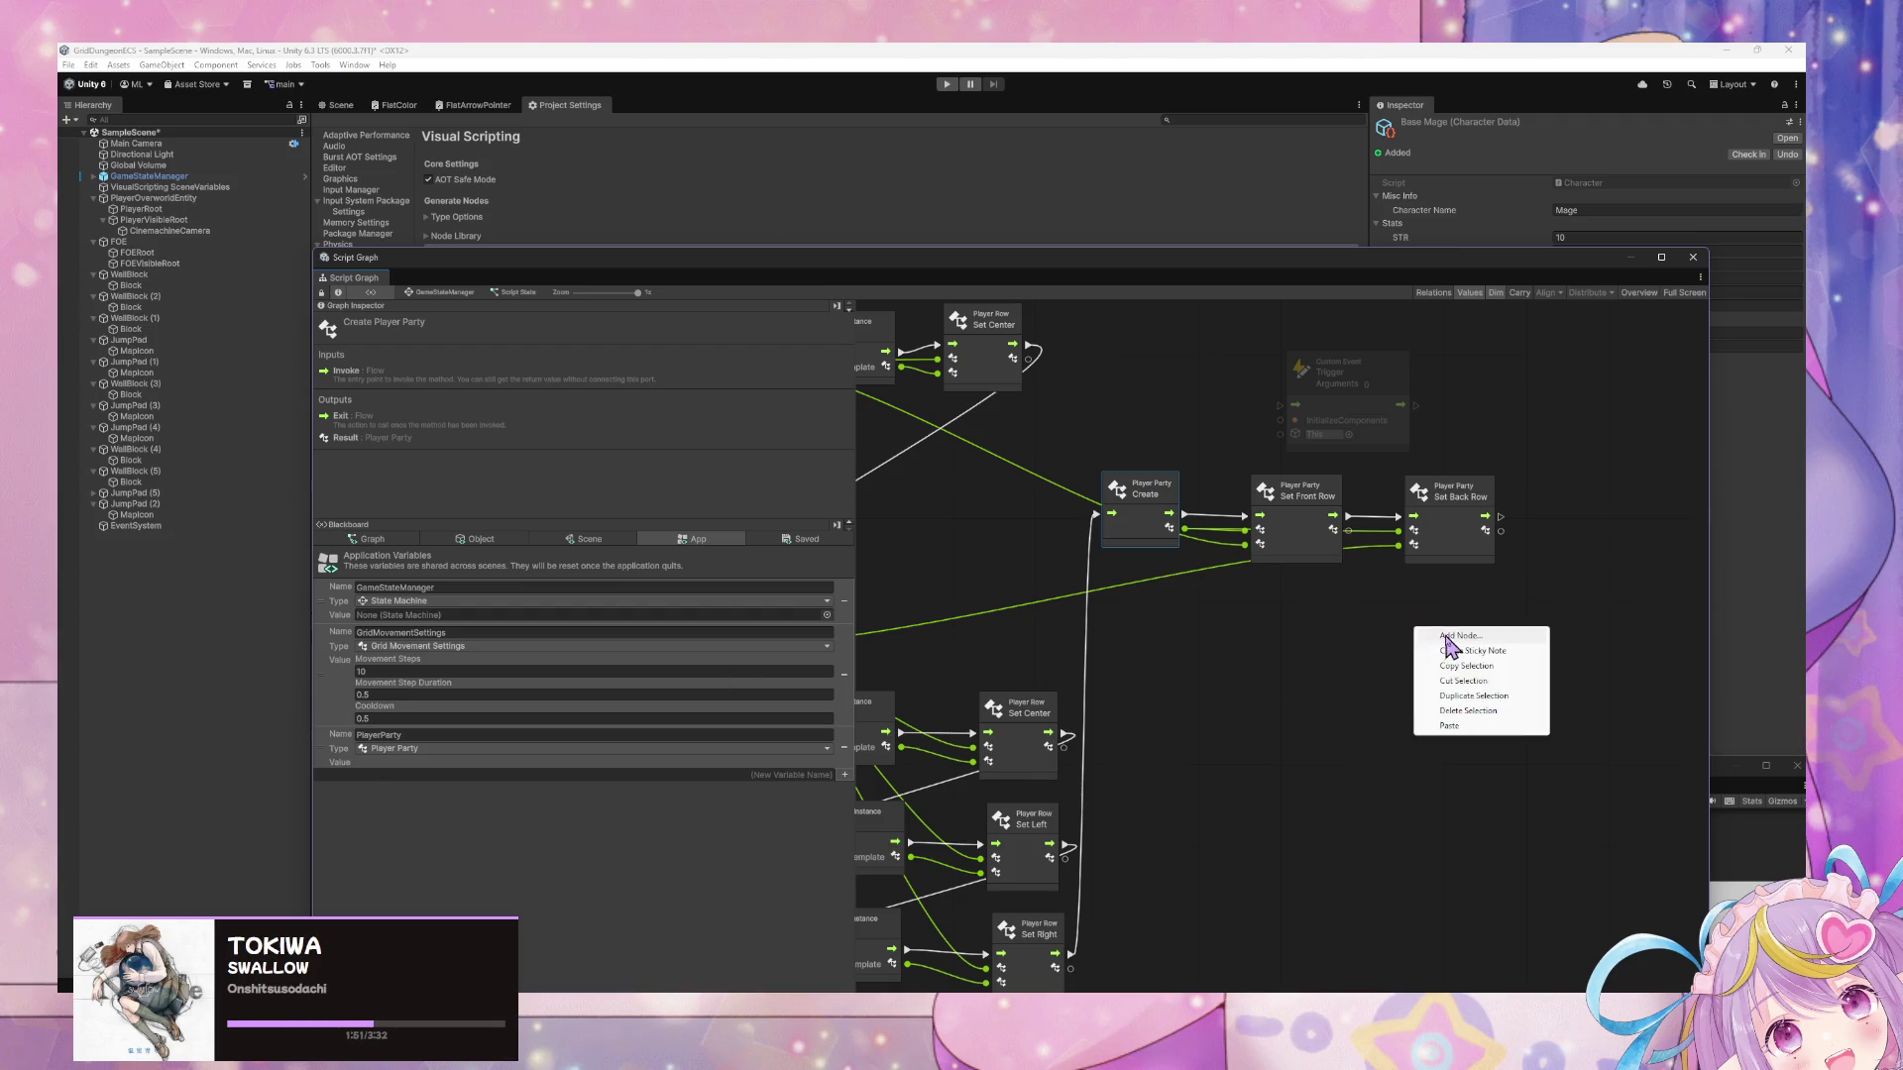
click(1449, 640)
text(set player par)
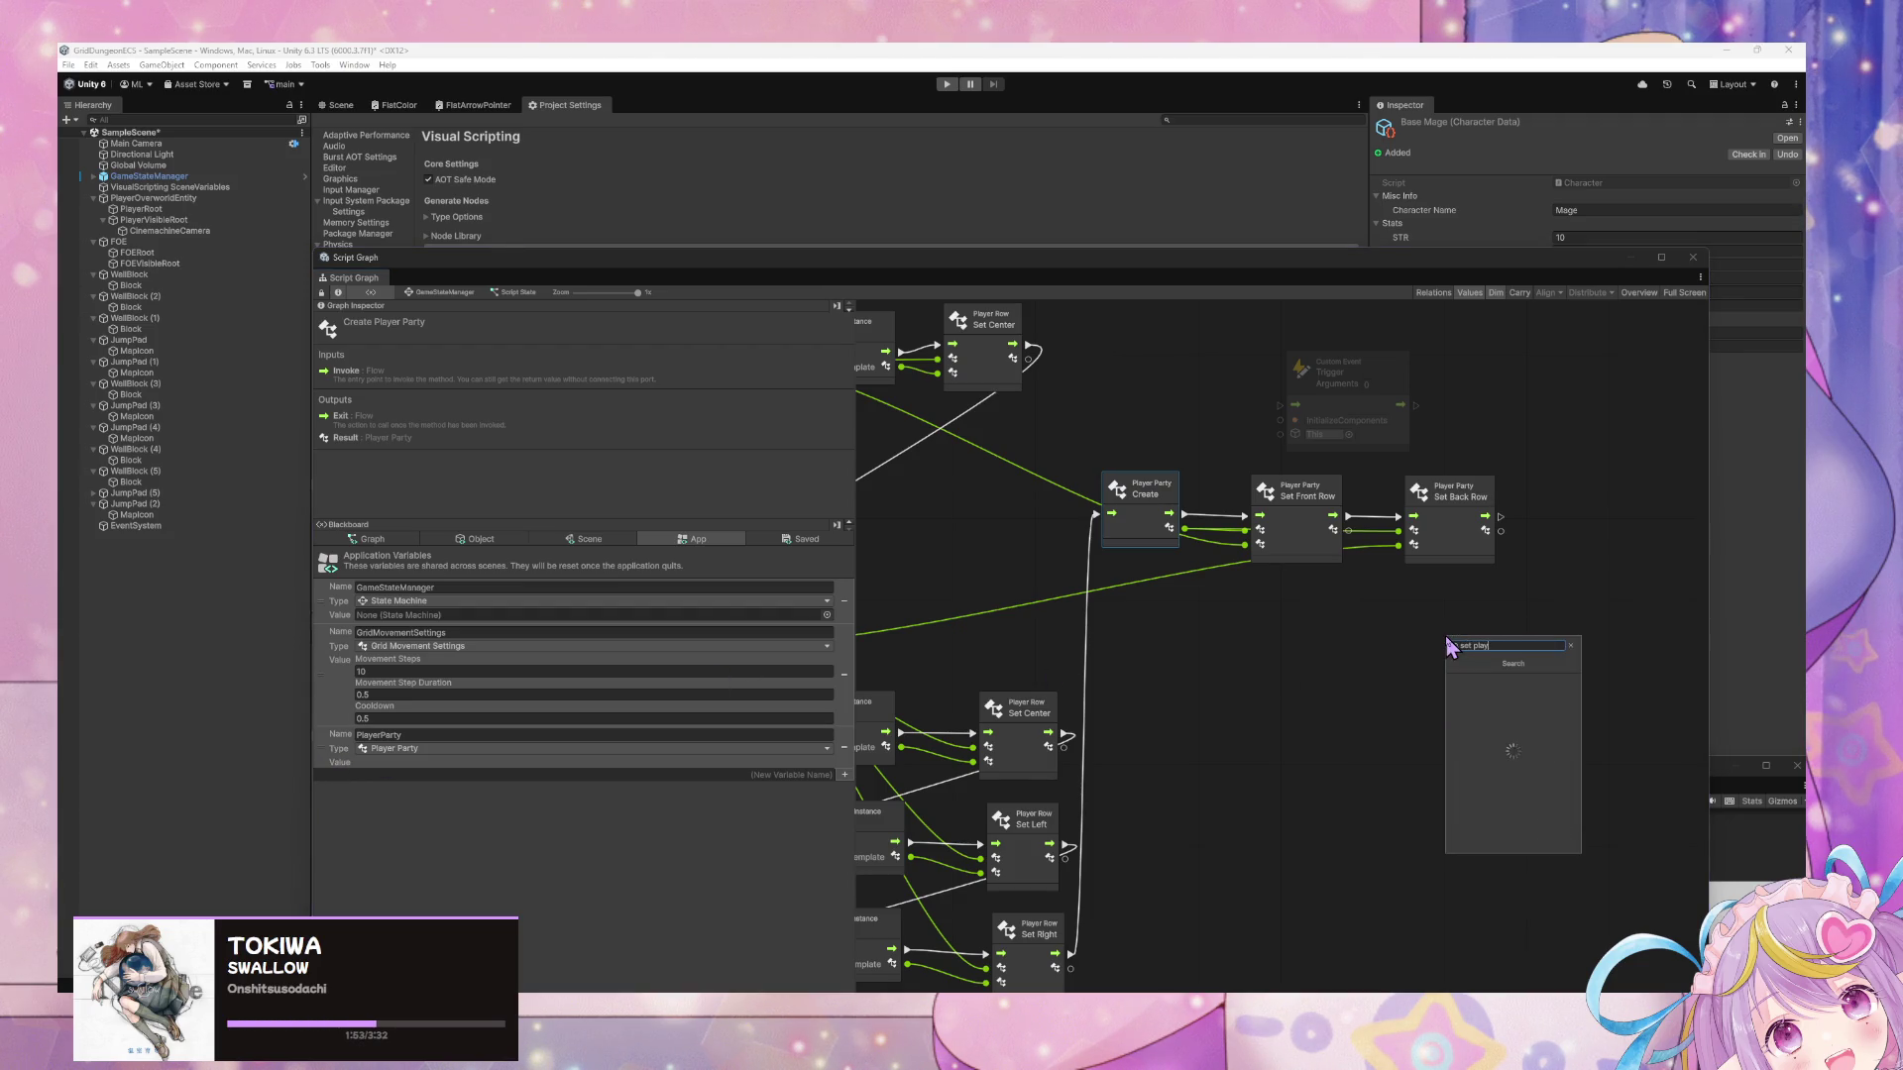